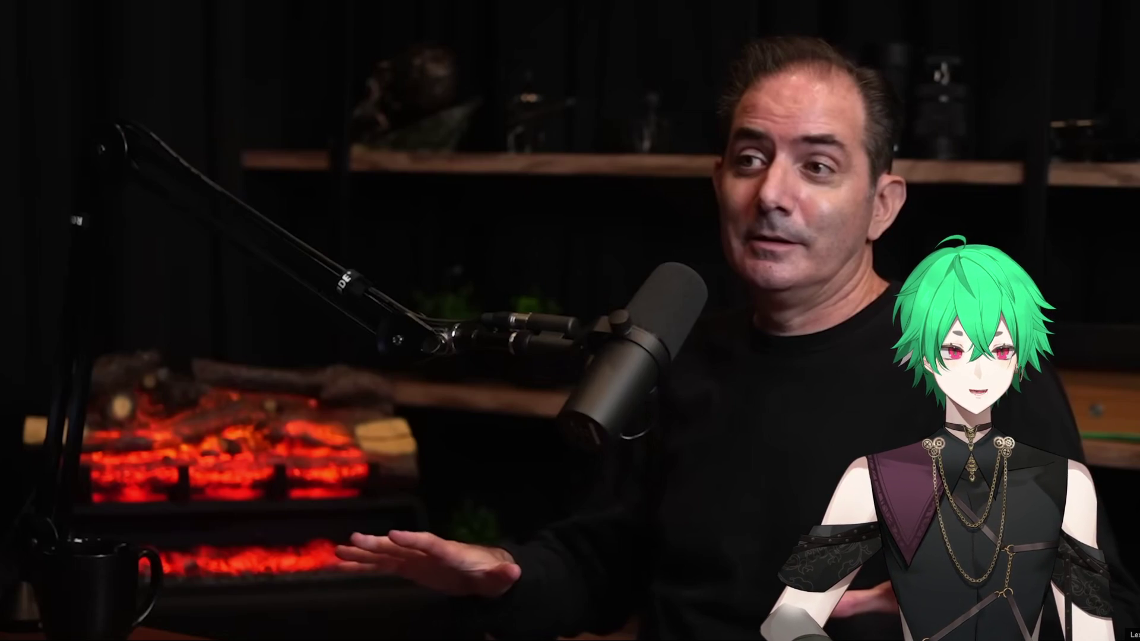
# Bring the horseAnimation pixel-art canvas to the front in Clip Studio Paint.
pyautogui.moveTo(875, 602)
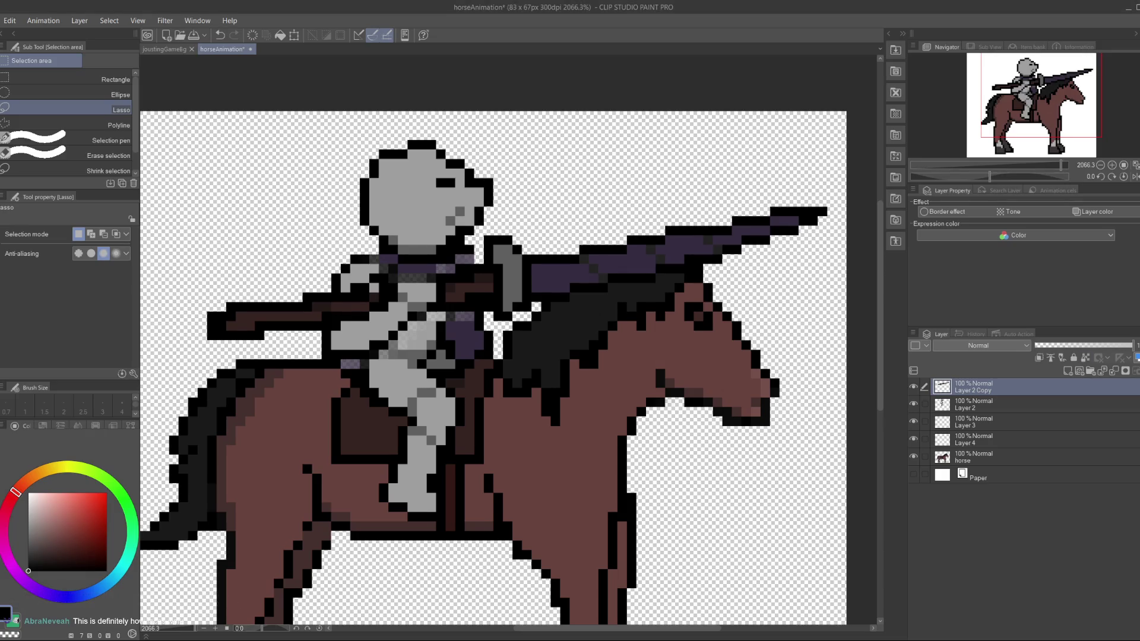
# Delete the rider's lance, arms and torso from Layer 2 Copy, leaving the floating head.
pyautogui.click(765, 325)
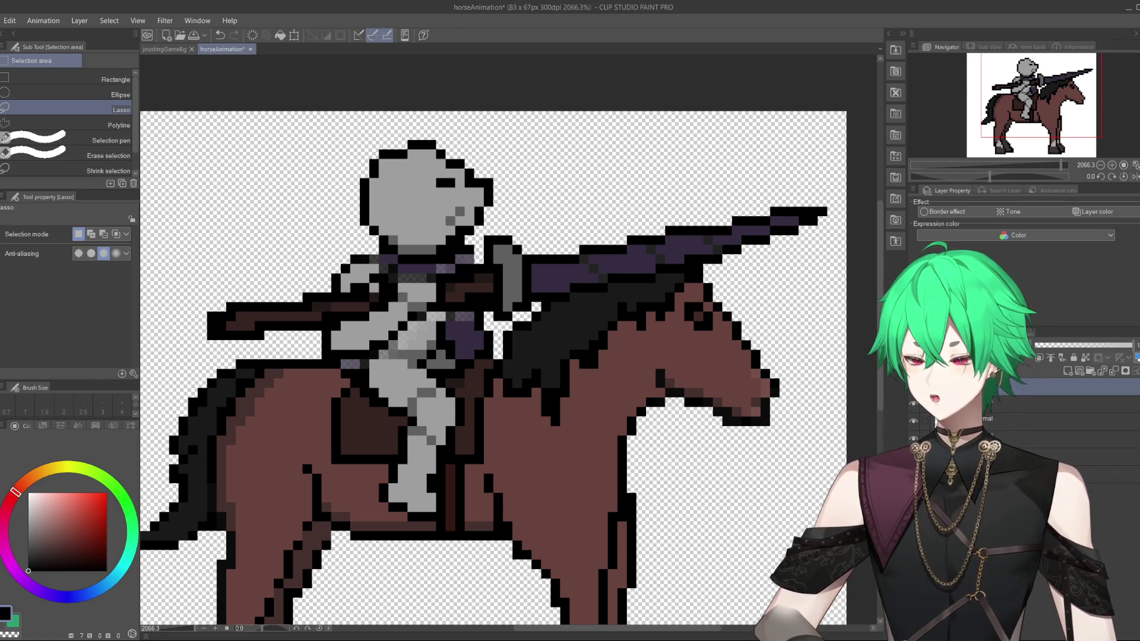
pyautogui.press('Delete')
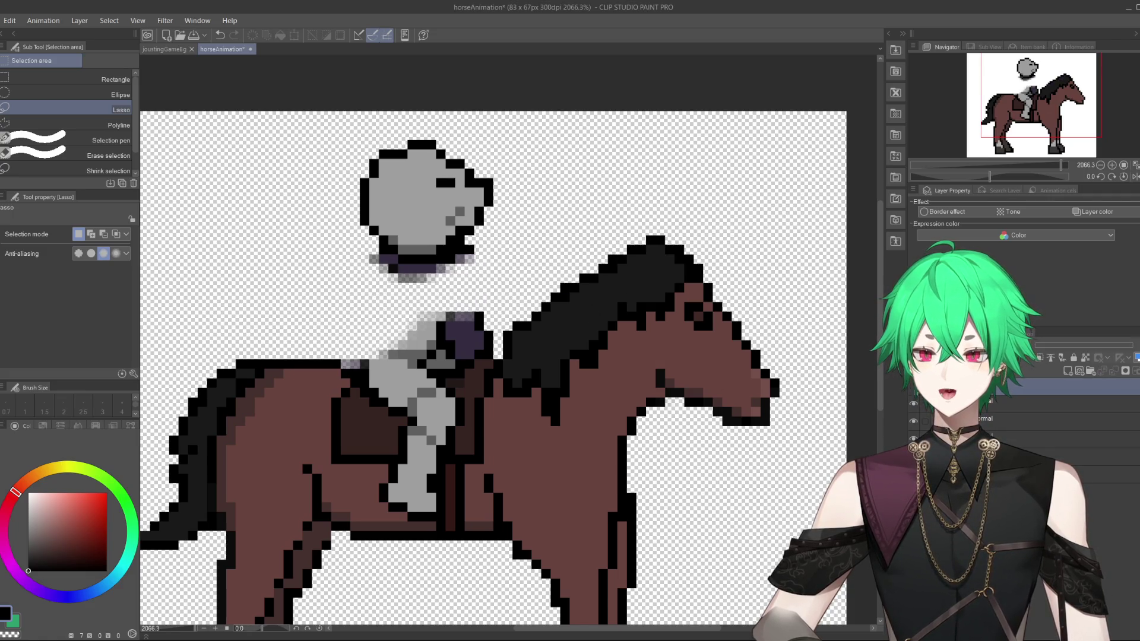
# On the layer below, draw two black pen lines joining the rider's head to the chest.
pyautogui.hotkey('ctrl', 'z')
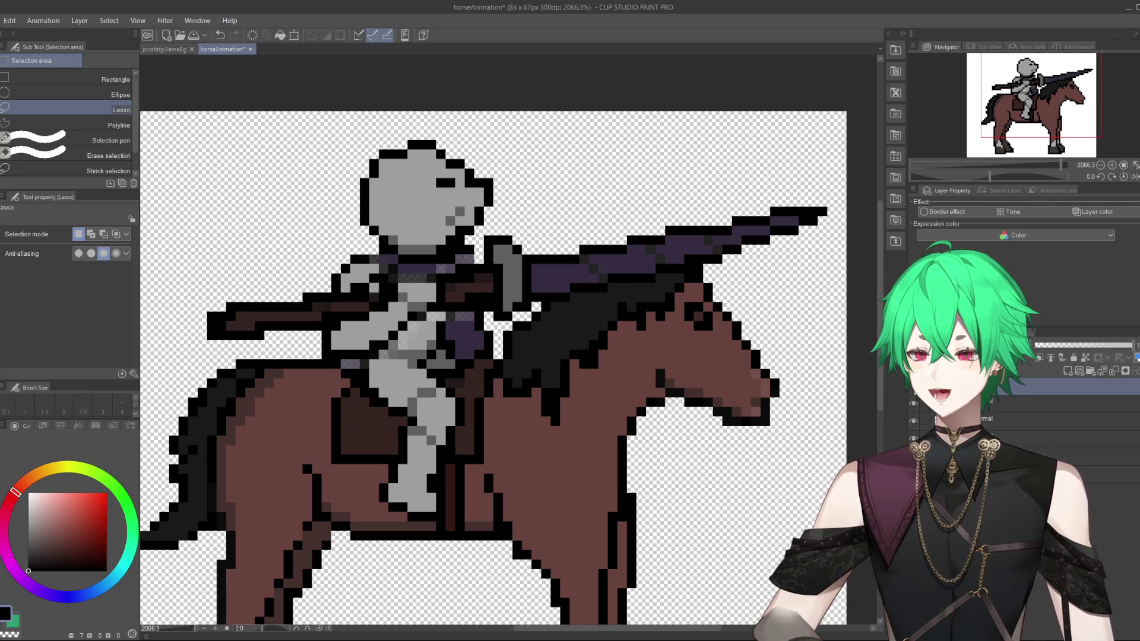
pyautogui.hotkey('ctrl', 'y')
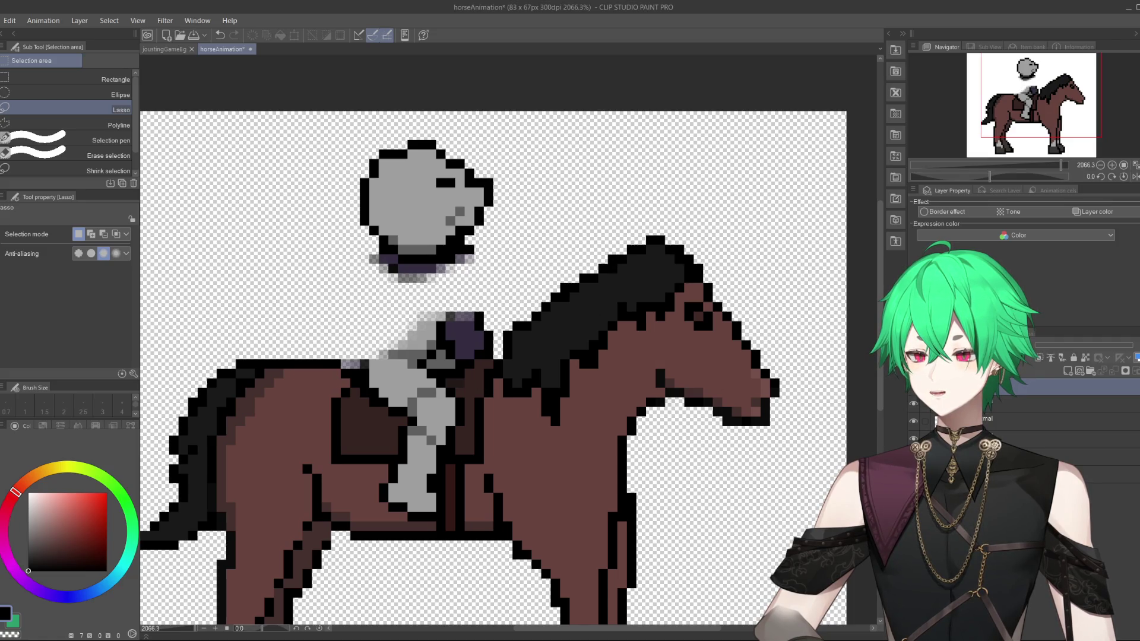
pyautogui.press('p')
pyautogui.press('p')
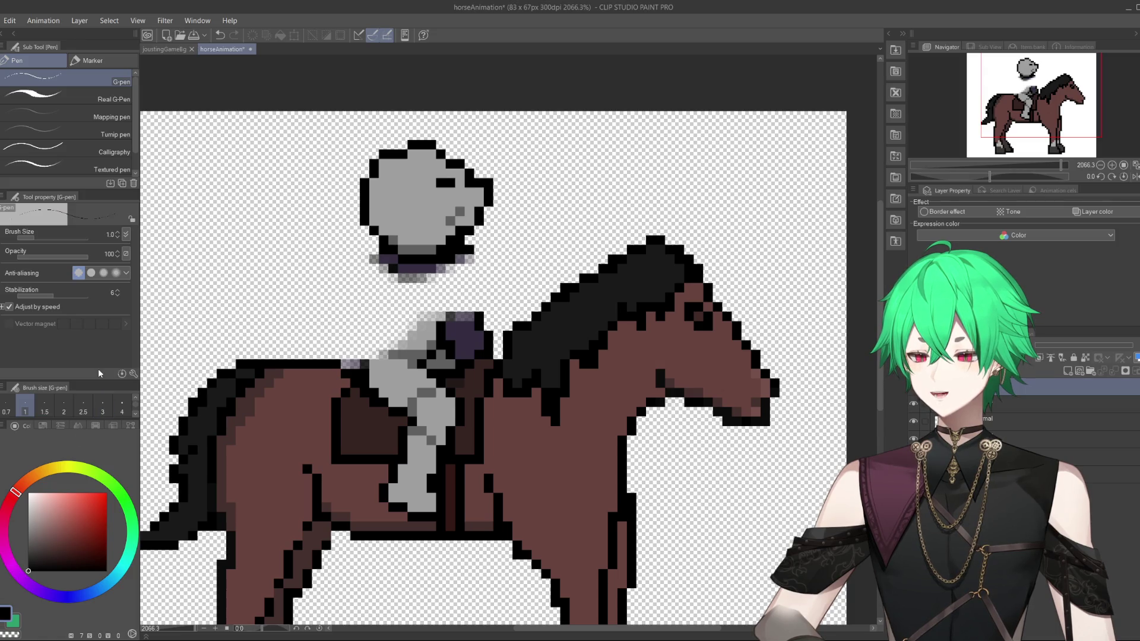
pyautogui.click(974, 404)
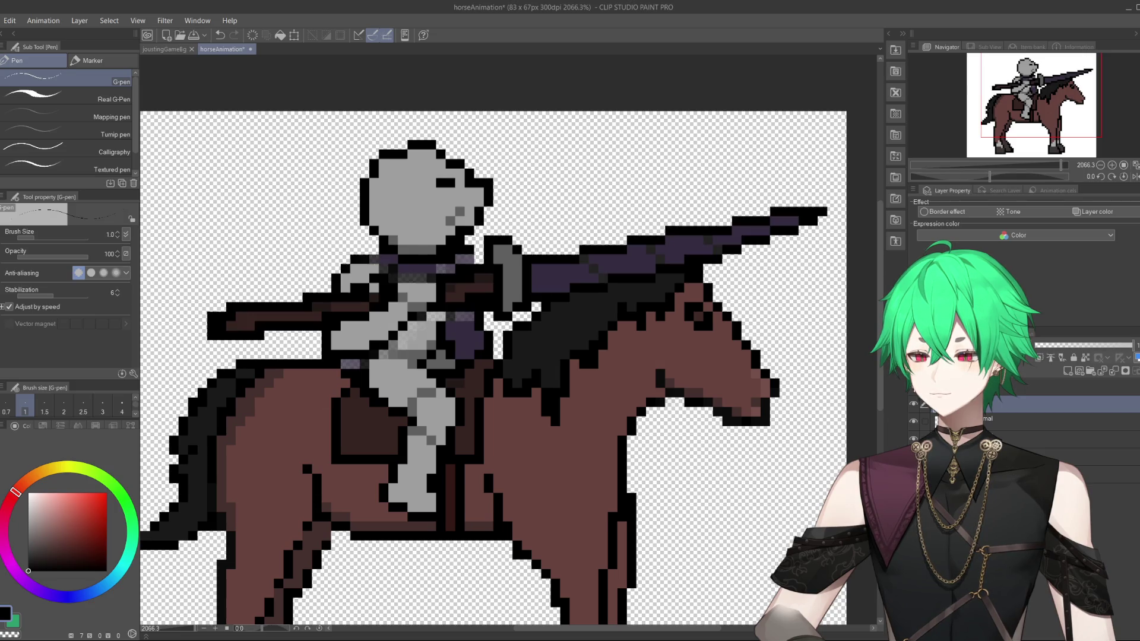
pyautogui.hotkey('ctrl', 'z')
pyautogui.hotkey('ctrl', 'y')
pyautogui.hotkey('ctrl', 'z')
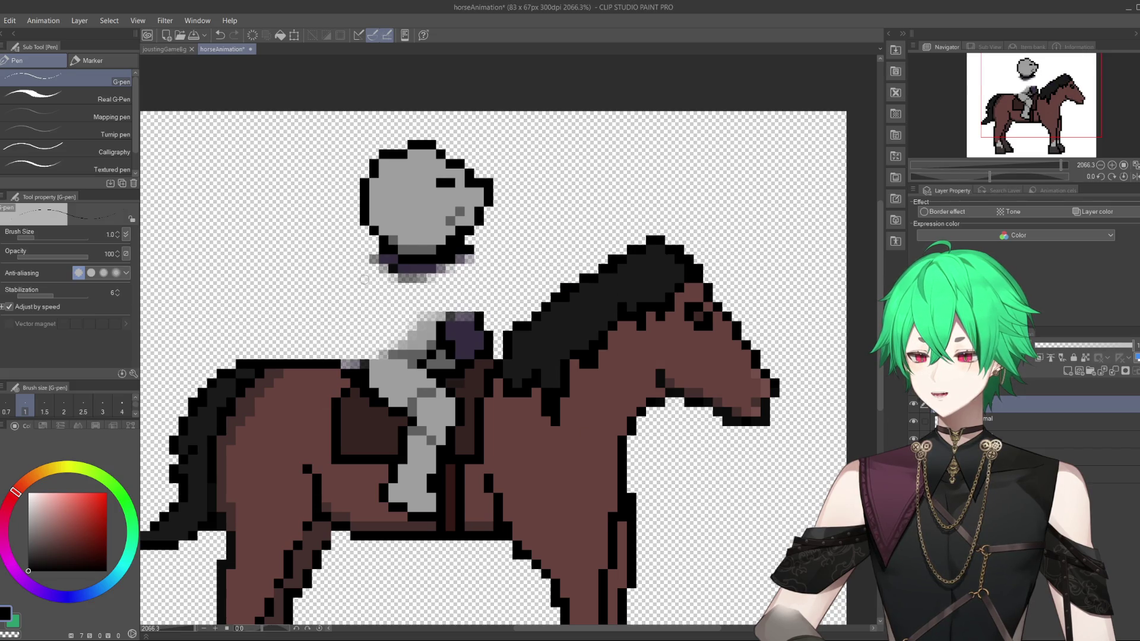
pyautogui.moveTo(370, 268); pyautogui.dragTo(357, 365)
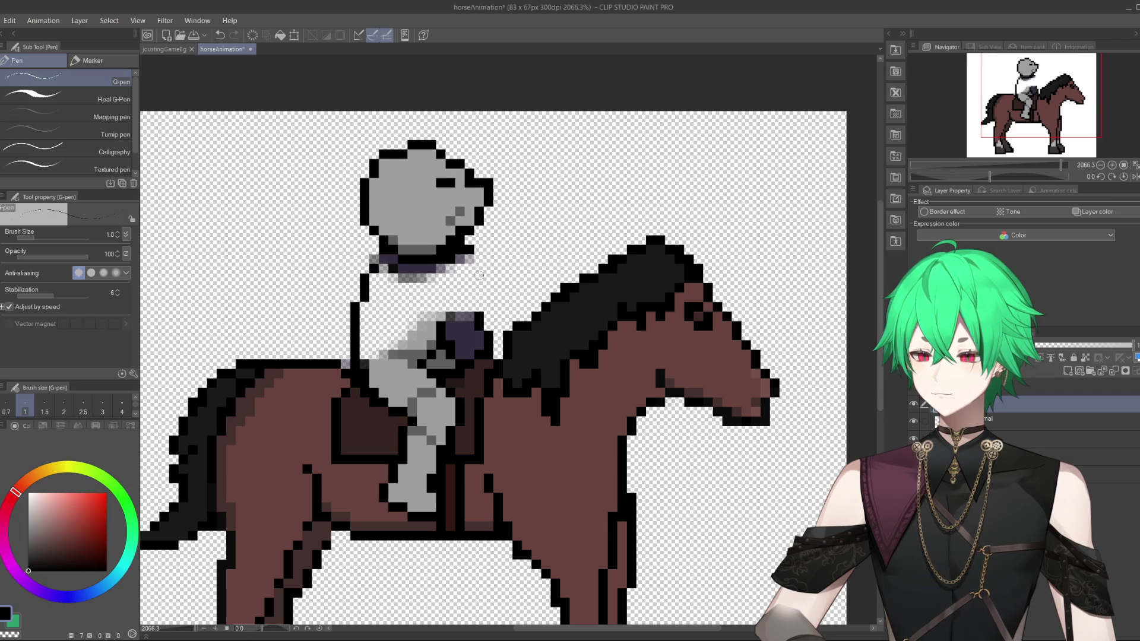
pyautogui.moveTo(440, 324); pyautogui.dragTo(449, 259)
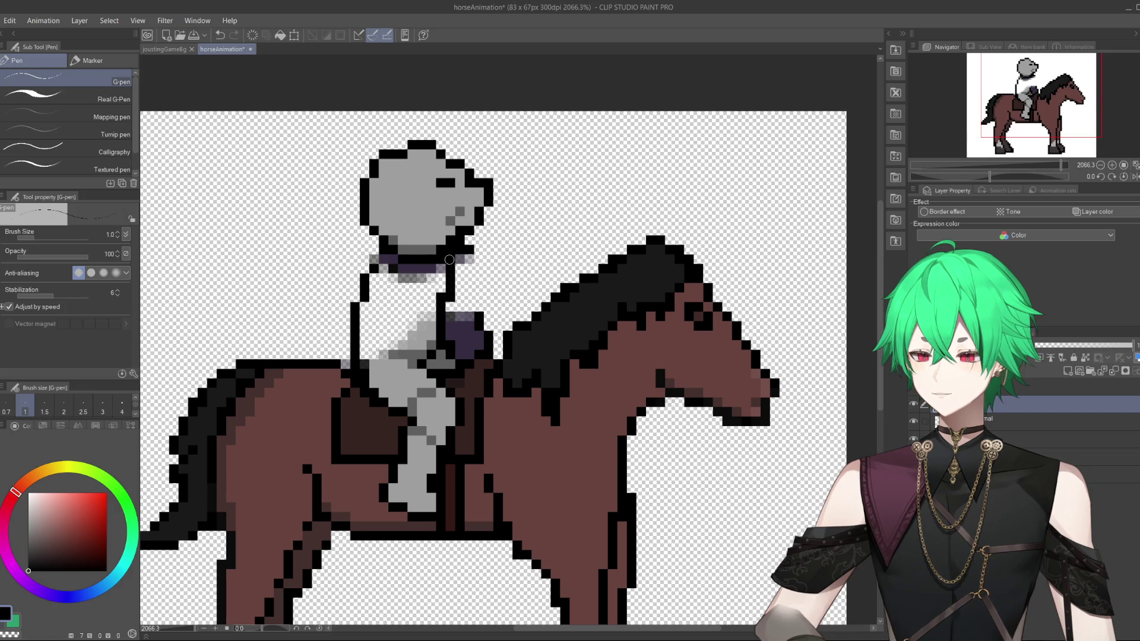
# Toggle the rider and lance layers to compare, leaving the lance, arms and torso visible.
pyautogui.click(913, 406)
pyautogui.click(913, 406)
pyautogui.click(914, 392)
pyautogui.click(914, 391)
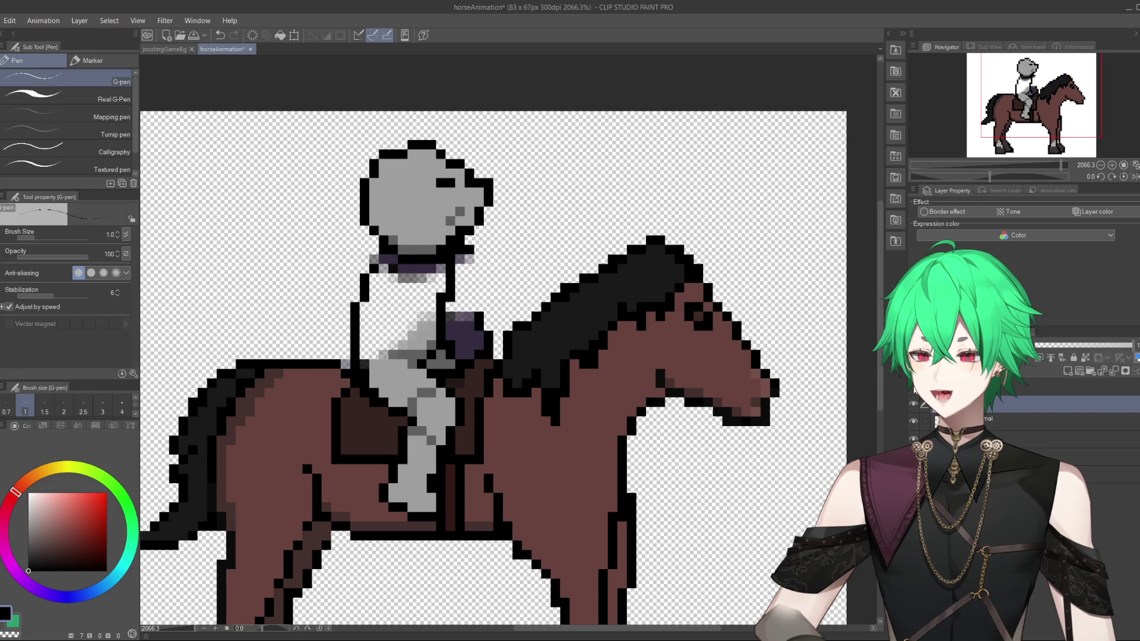
pyautogui.click(914, 392)
pyautogui.click(914, 392)
pyautogui.click(914, 391)
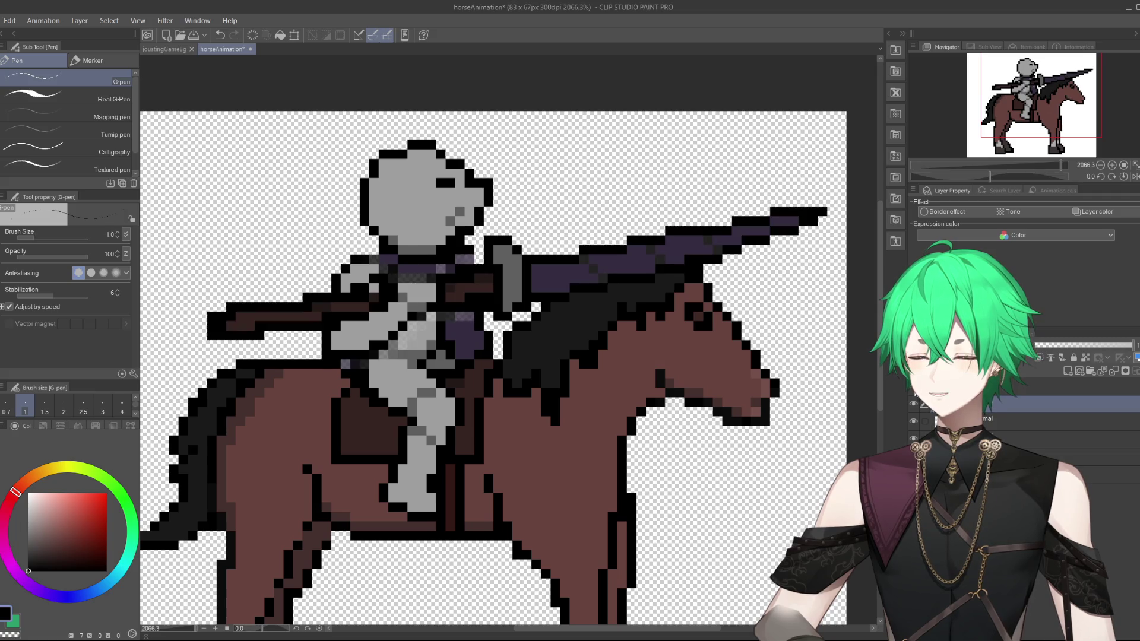
pyautogui.click(915, 392)
pyautogui.click(915, 392)
pyautogui.click(914, 392)
pyautogui.click(915, 392)
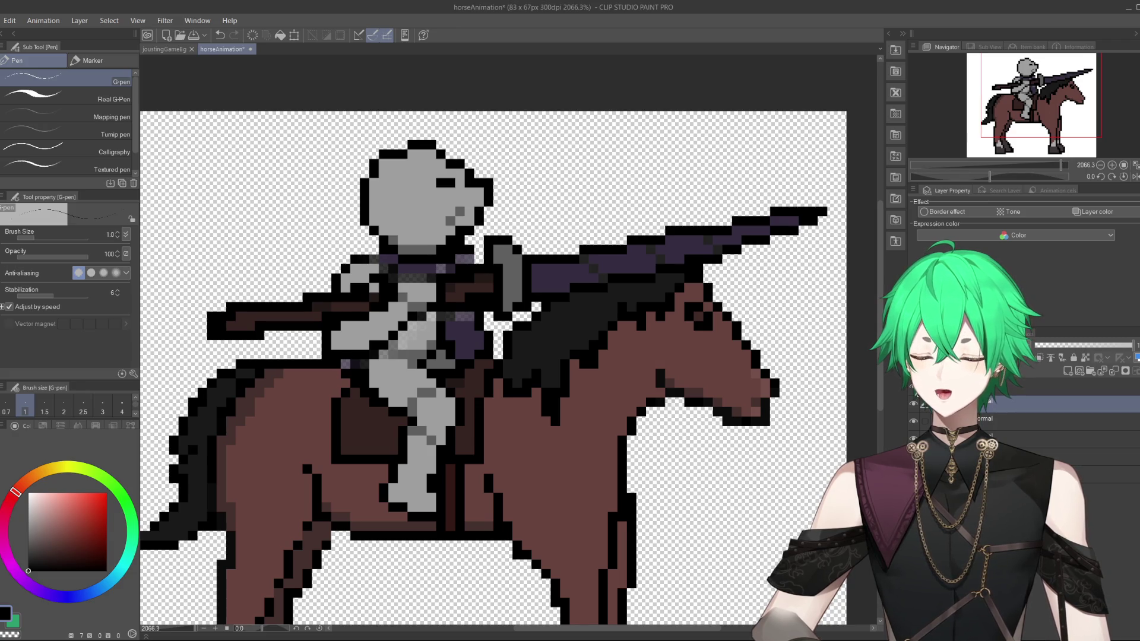
pyautogui.scroll(-1, 458, 383)
# Switch to the joustingGameBg arena background and zoom around it.
pyautogui.scroll(-2, 458, 382)
pyautogui.scroll(1, 458, 382)
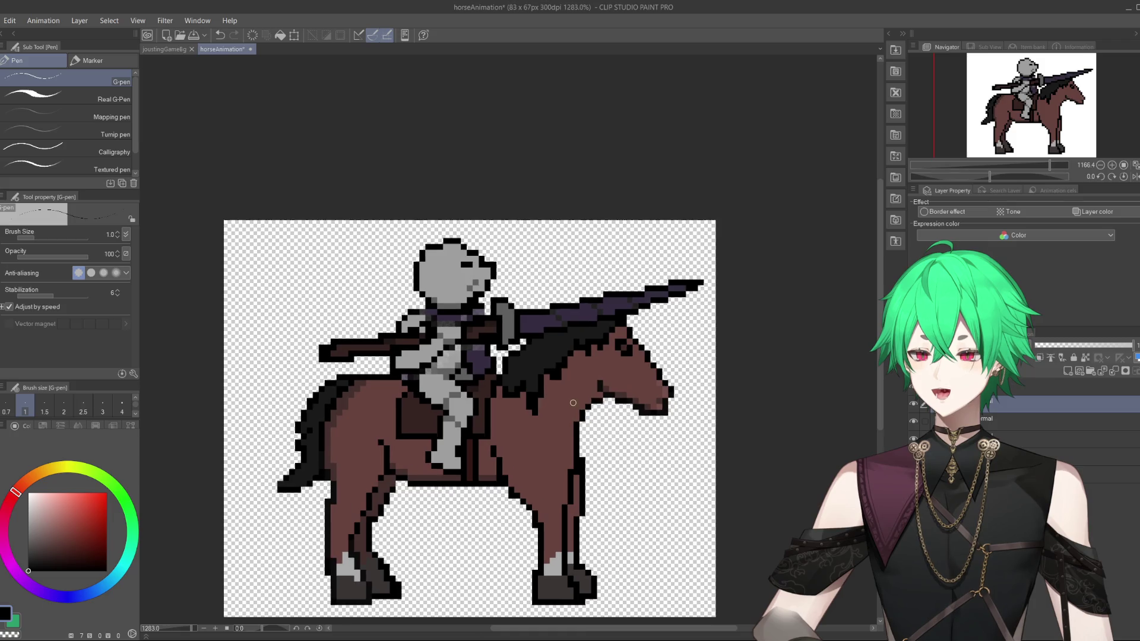
pyautogui.click(169, 49)
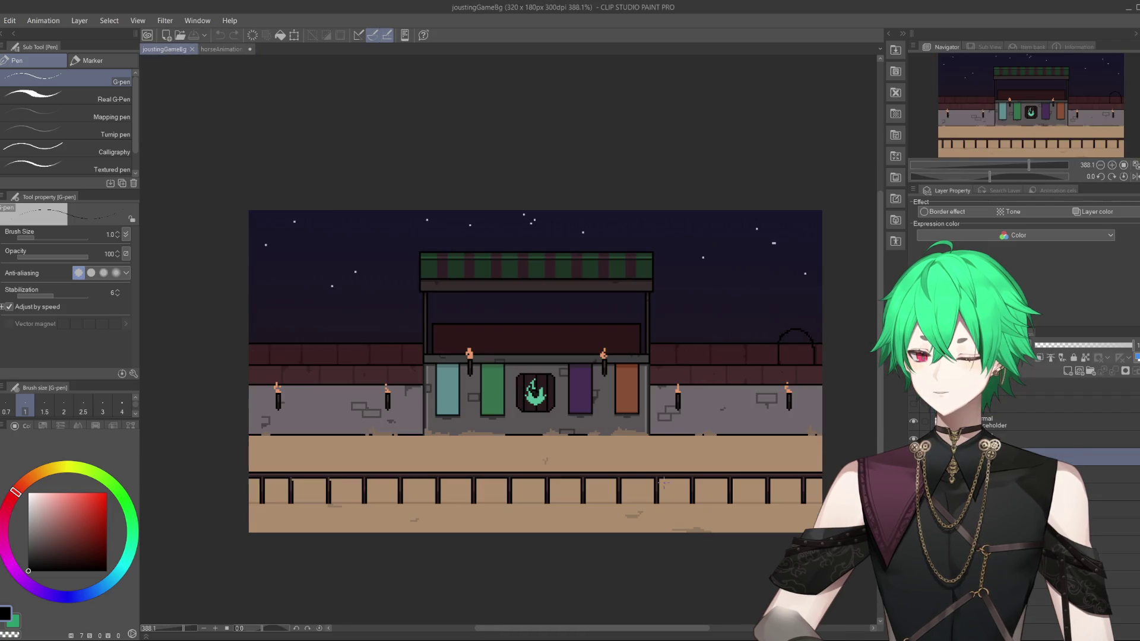
pyautogui.scroll(1, 624, 375)
pyautogui.scroll(-1, 623, 375)
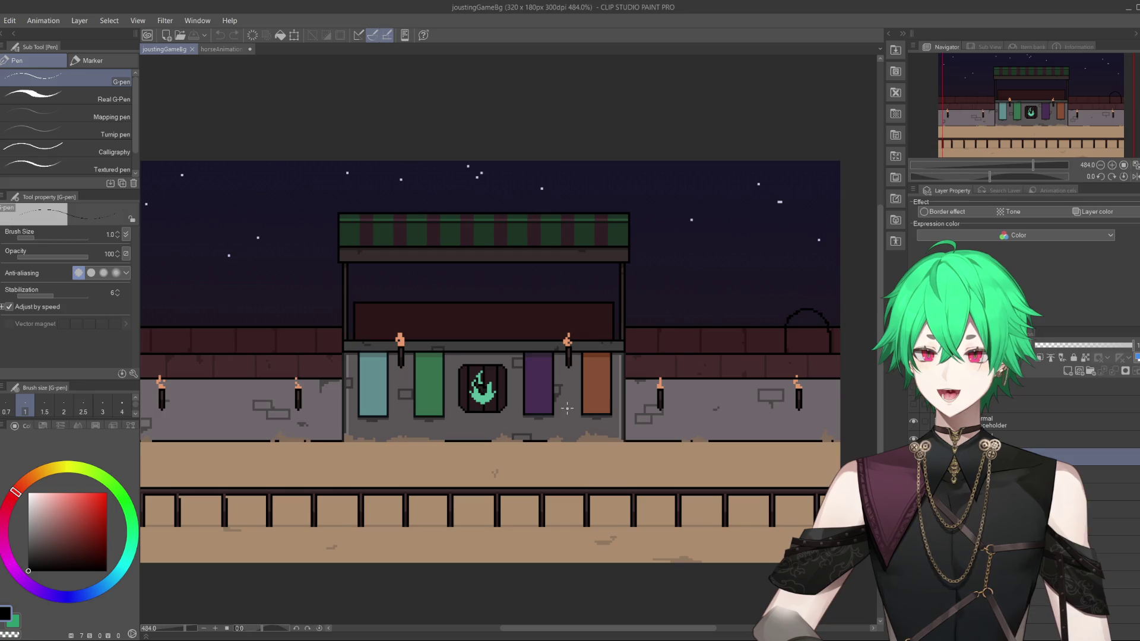
pyautogui.scroll(1, 609, 504)
pyautogui.scroll(-1, 609, 504)
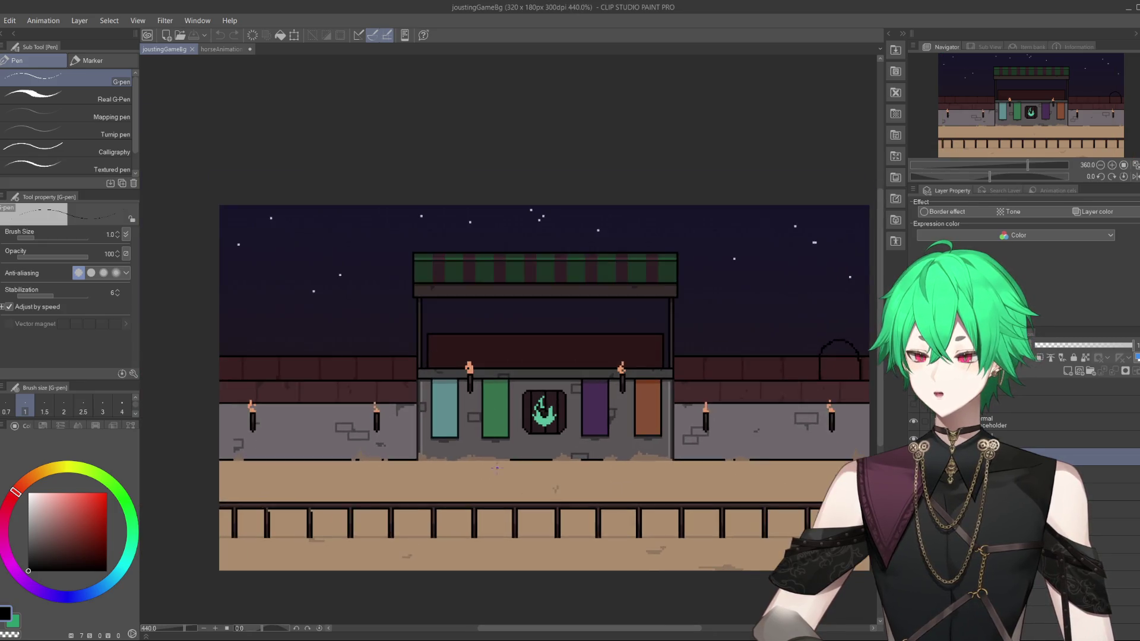
pyautogui.scroll(1, 416, 504)
pyautogui.scroll(-1, 228, 504)
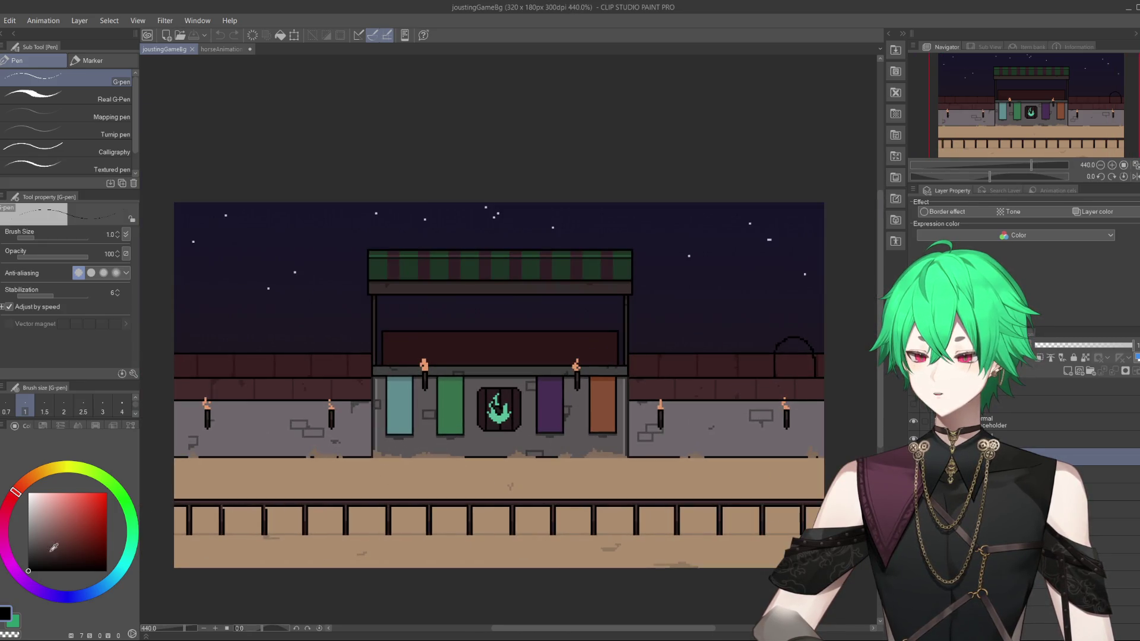
# Sketch trial curves over the arena wall and fence, then undo them.
pyautogui.moveTo(162, 421); pyautogui.dragTo(347, 498)
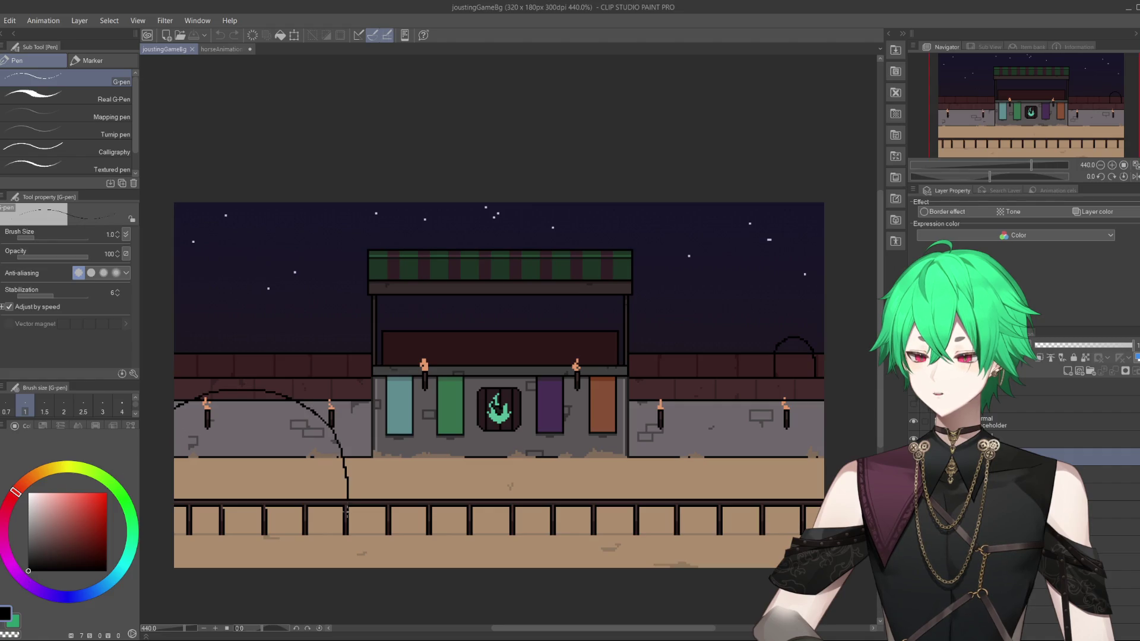
pyautogui.click(220, 35)
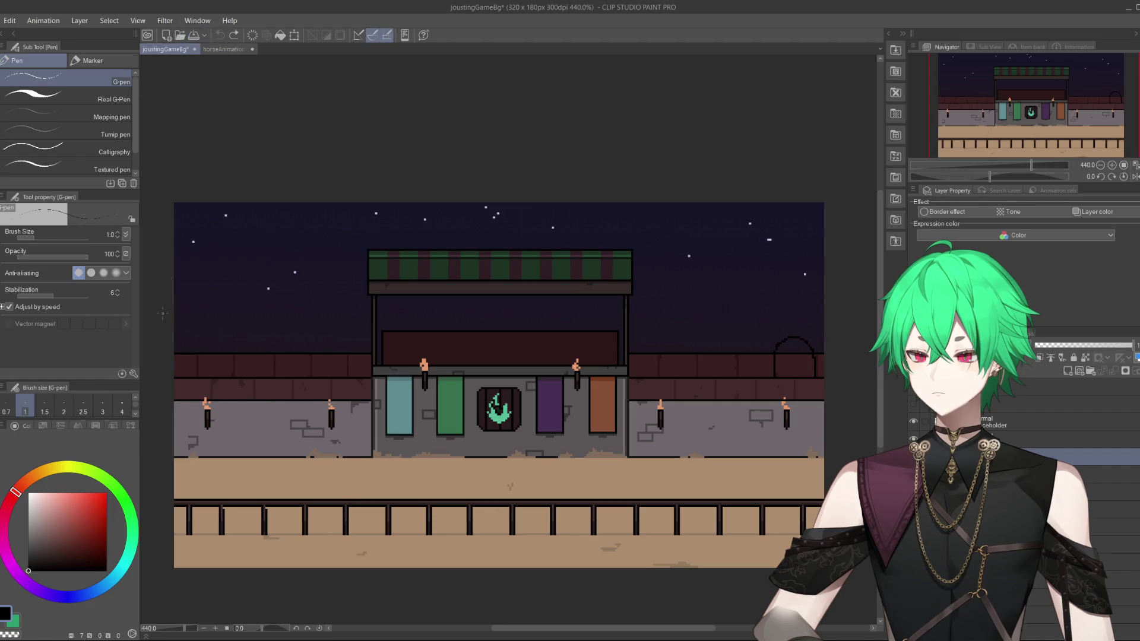
pyautogui.moveTo(164, 420)
pyautogui.mouseDown()
pyautogui.moveTo(230, 454)
pyautogui.moveTo(180, 474)
pyautogui.mouseUp()
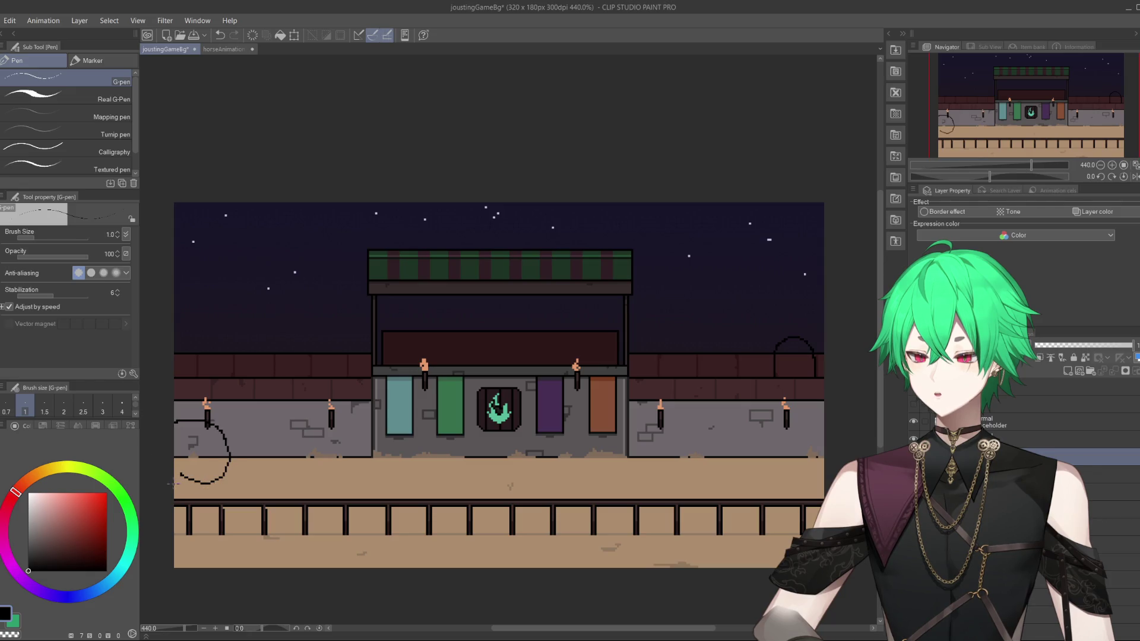
pyautogui.moveTo(167, 529); pyautogui.dragTo(278, 573)
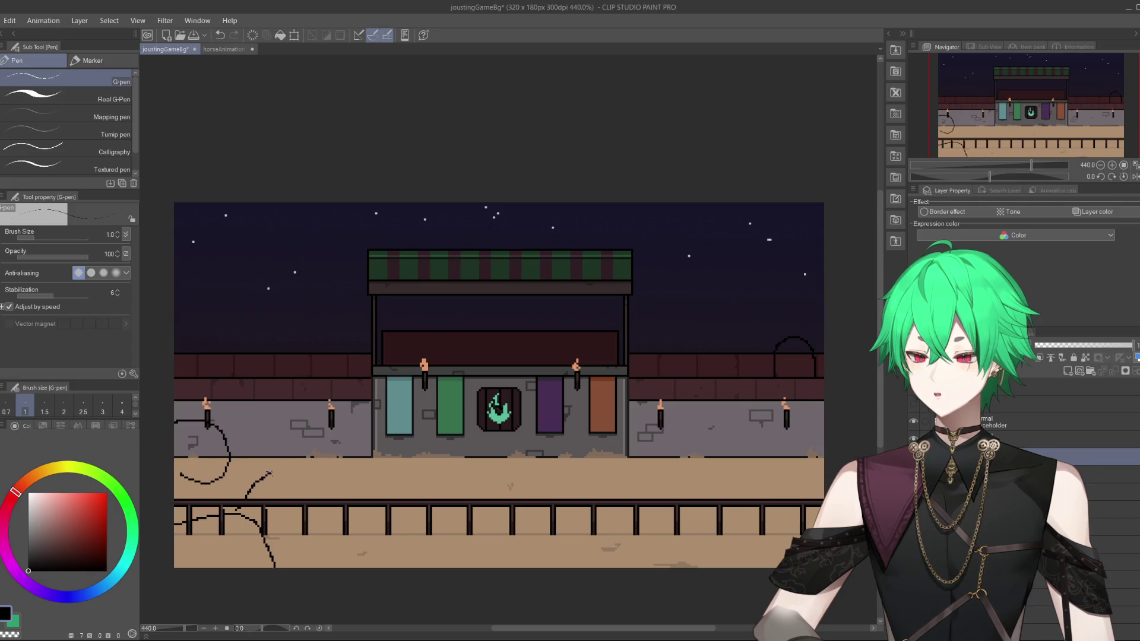
pyautogui.moveTo(269, 473); pyautogui.dragTo(338, 509)
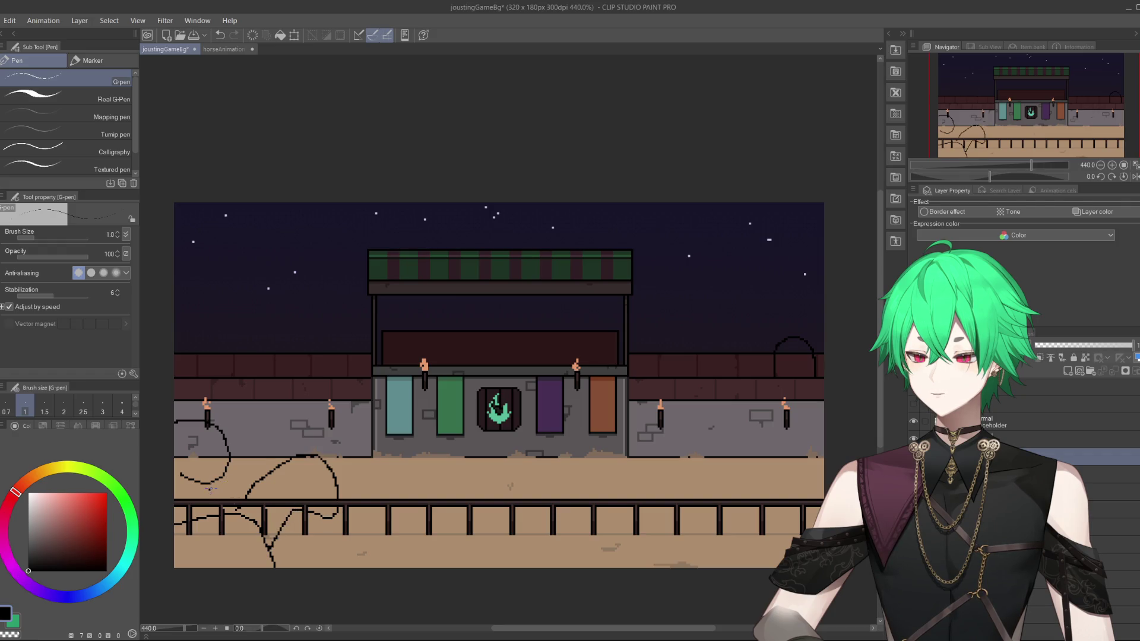
pyautogui.moveTo(211, 489)
pyautogui.mouseDown()
pyautogui.moveTo(369, 389)
pyautogui.moveTo(224, 516)
pyautogui.moveTo(198, 498)
pyautogui.mouseUp()
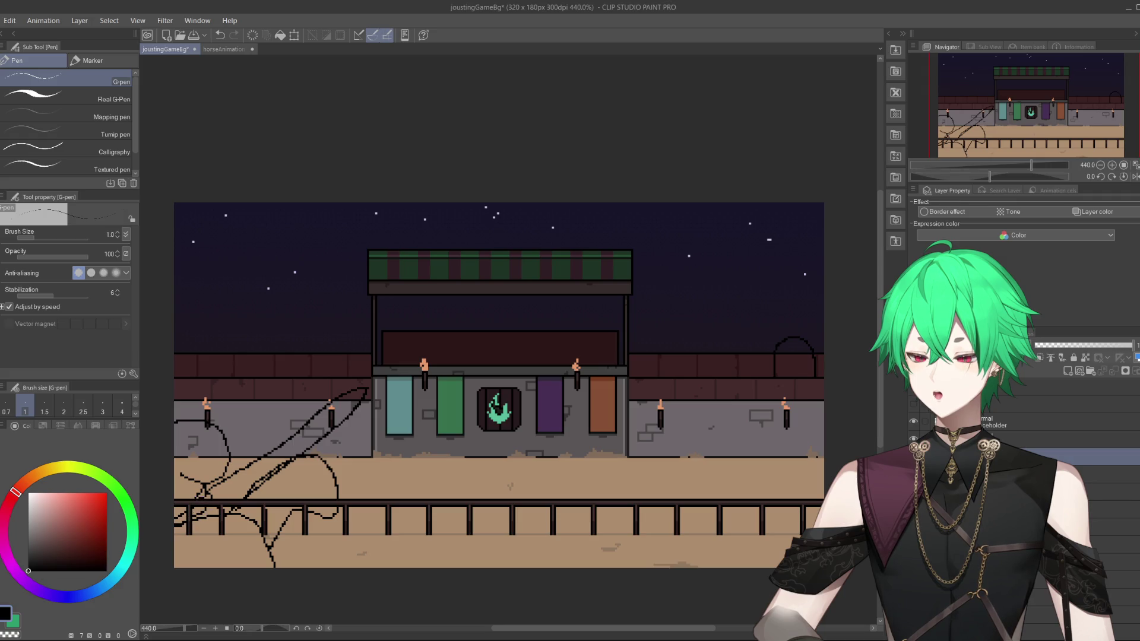
pyautogui.press('k')
pyautogui.moveTo(276, 510); pyautogui.dragTo(273, 503)
pyautogui.hotkey('ctrl', 'z')
pyautogui.hotkey('ctrl', 'z')
pyautogui.hotkey('ctrl', 'z')
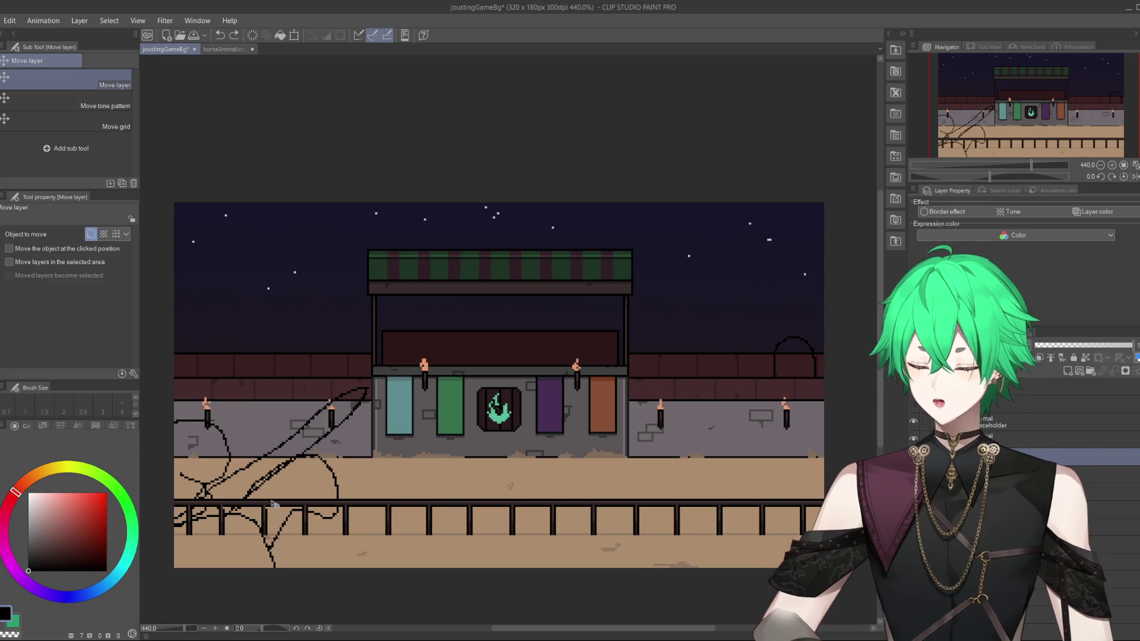
pyautogui.hotkey('ctrl', 'z')
pyautogui.hotkey('ctrl', 'z')
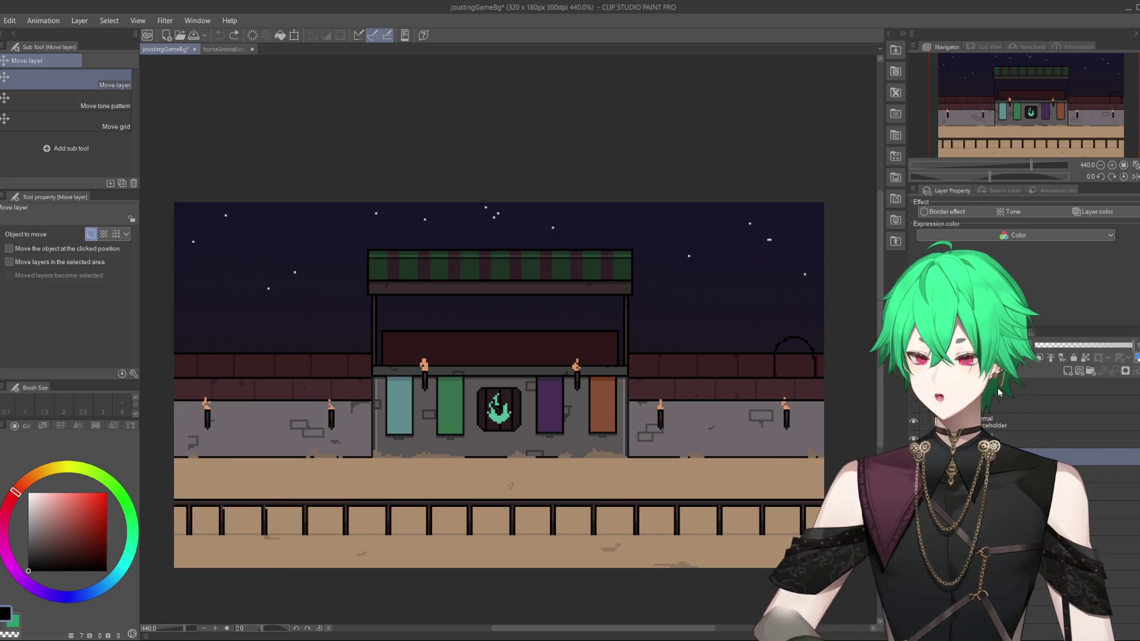
# With the pen, sketch a circle around the left torch and strokes near the lower-left fence.
pyautogui.click(1074, 371)
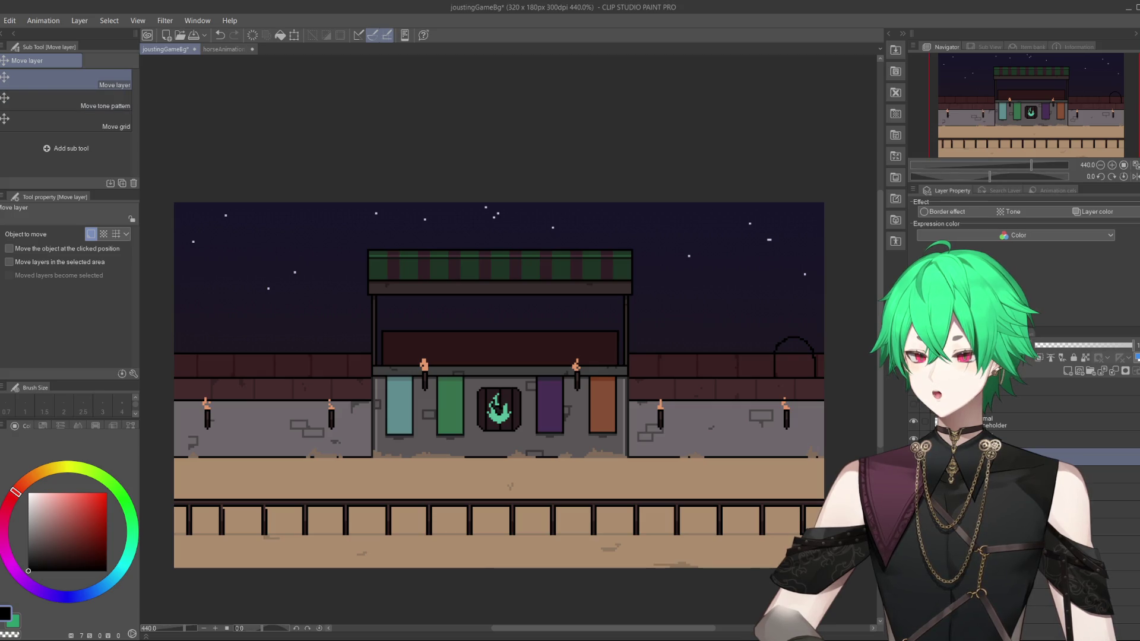
pyautogui.press('p')
pyautogui.press('p')
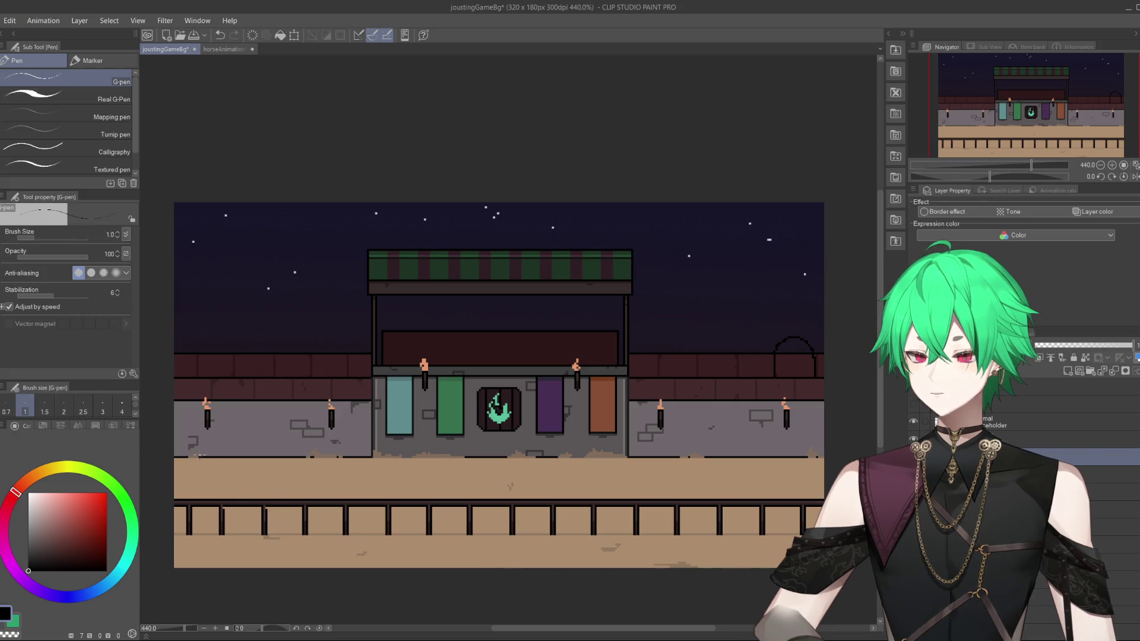
pyautogui.moveTo(168, 419)
pyautogui.mouseDown()
pyautogui.moveTo(260, 395)
pyautogui.moveTo(175, 484)
pyautogui.moveTo(220, 490)
pyautogui.moveTo(274, 459)
pyautogui.moveTo(305, 499)
pyautogui.moveTo(221, 469)
pyautogui.mouseUp()
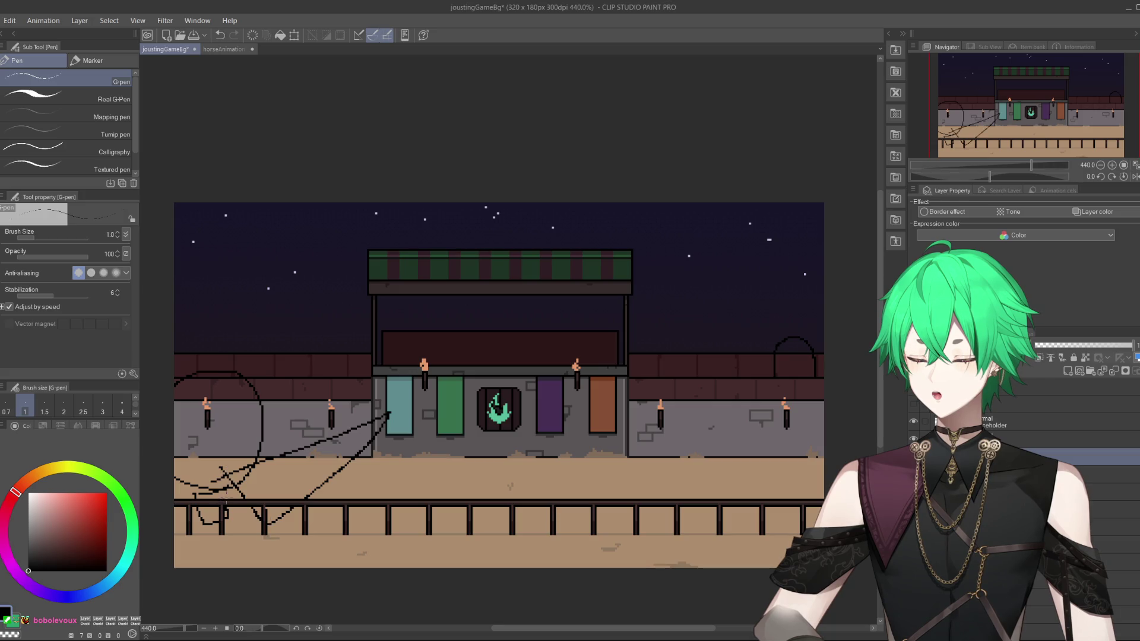
pyautogui.moveTo(232, 509)
pyautogui.mouseDown()
pyautogui.moveTo(187, 537)
pyautogui.moveTo(226, 540)
pyautogui.moveTo(375, 501)
pyautogui.moveTo(331, 521)
pyautogui.moveTo(330, 567)
pyautogui.mouseUp()
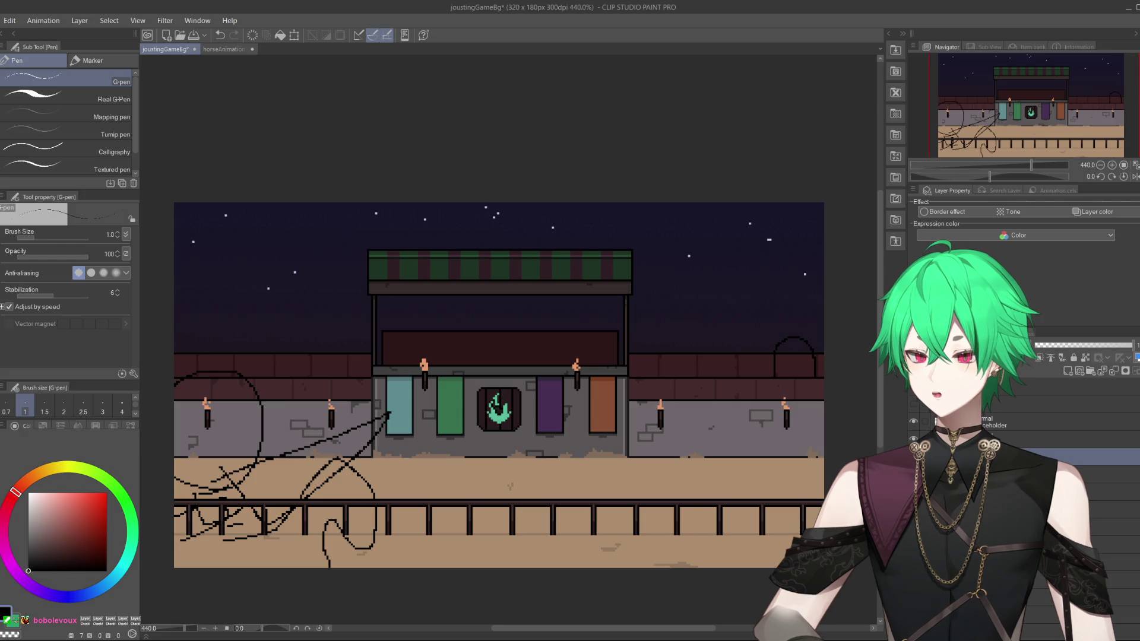
# Shift the scribbles right, delete the scribble layer, and return to horseAnimation.
pyautogui.press('k')
pyautogui.moveTo(263, 499)
pyautogui.mouseDown()
pyautogui.moveTo(250, 487)
pyautogui.moveTo(402, 520)
pyautogui.moveTo(677, 523)
pyautogui.moveTo(421, 523)
pyautogui.moveTo(806, 532)
pyautogui.moveTo(128, 555)
pyautogui.moveTo(665, 561)
pyautogui.moveTo(346, 569)
pyautogui.moveTo(237, 561)
pyautogui.moveTo(429, 555)
pyautogui.moveTo(118, 552)
pyautogui.moveTo(249, 522)
pyautogui.moveTo(350, 520)
pyautogui.moveTo(321, 516)
pyautogui.moveTo(410, 535)
pyautogui.moveTo(380, 508)
pyautogui.moveTo(736, 537)
pyautogui.moveTo(192, 558)
pyautogui.moveTo(745, 572)
pyautogui.mouseUp()
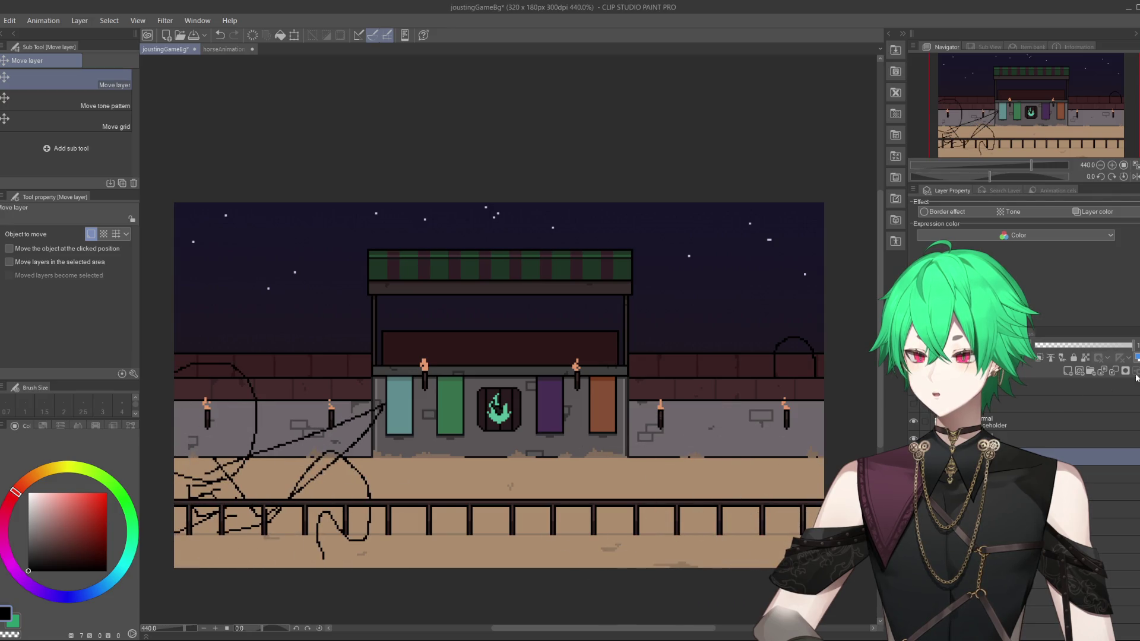
pyautogui.press('Delete')
pyautogui.click(572, 243)
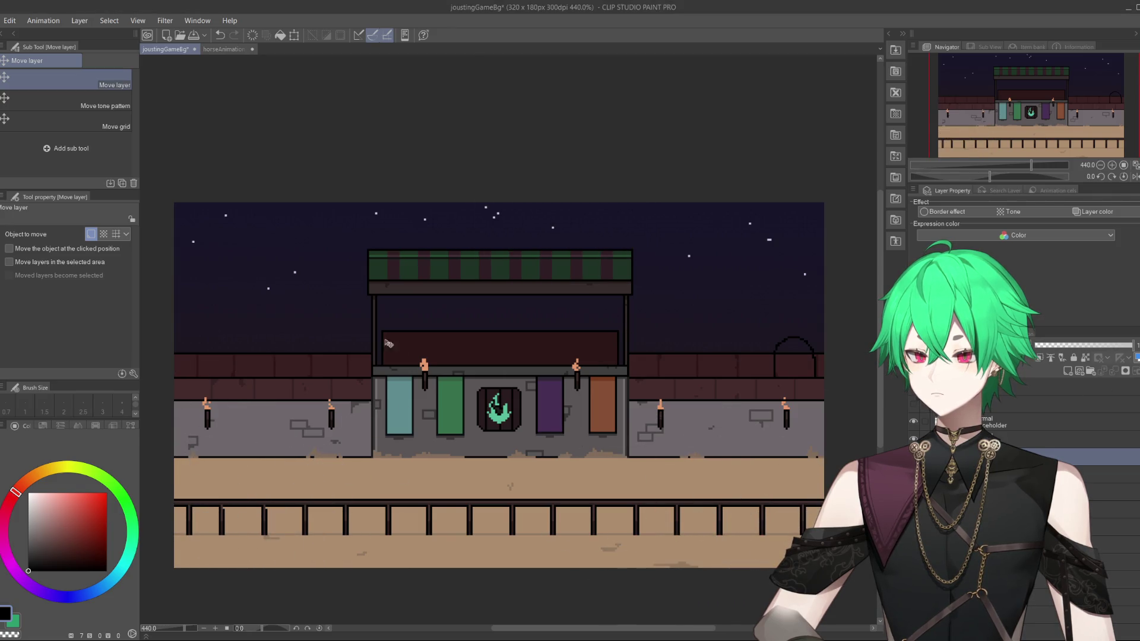
pyautogui.click(223, 49)
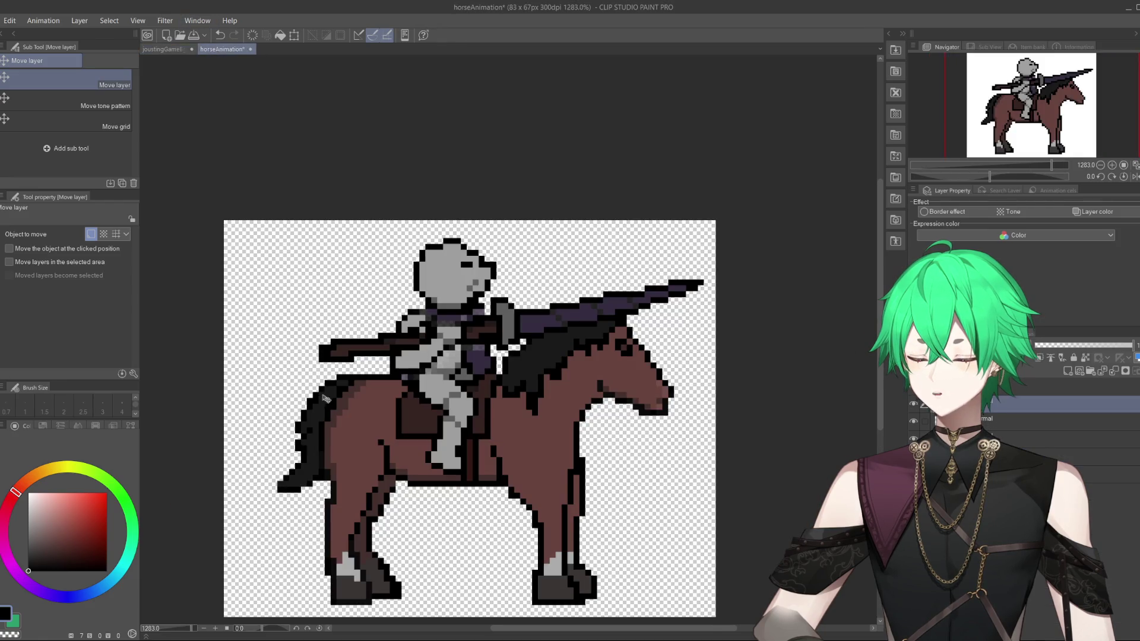
pyautogui.scroll(4, 383, 468)
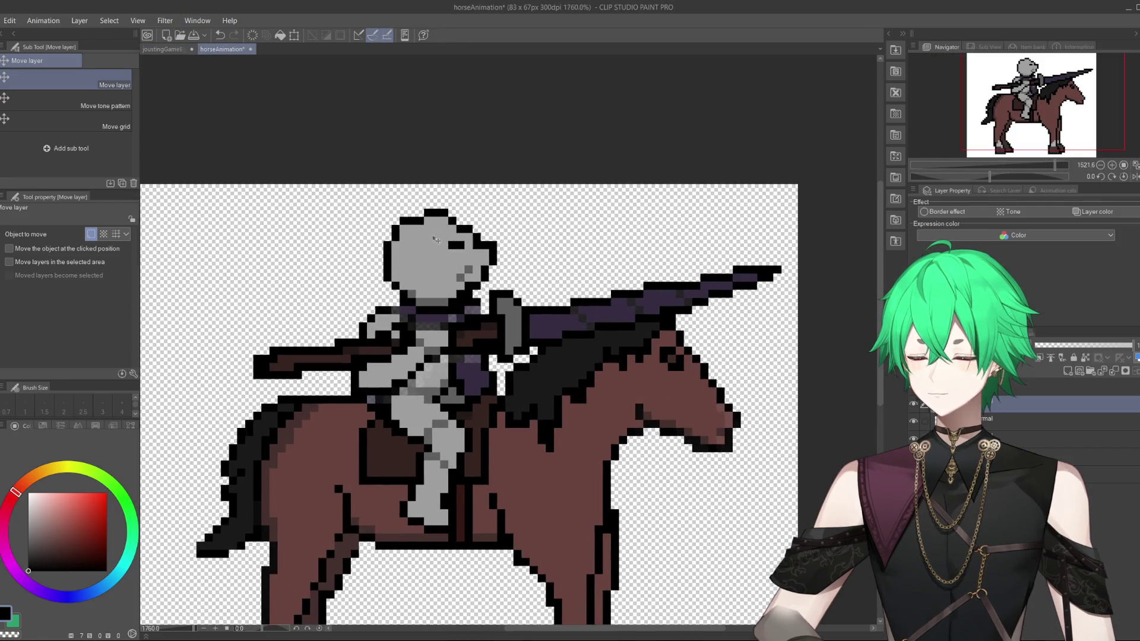
pyautogui.scroll(1, 437, 280)
pyautogui.scroll(-1, 451, 280)
pyautogui.scroll(2, 487, 280)
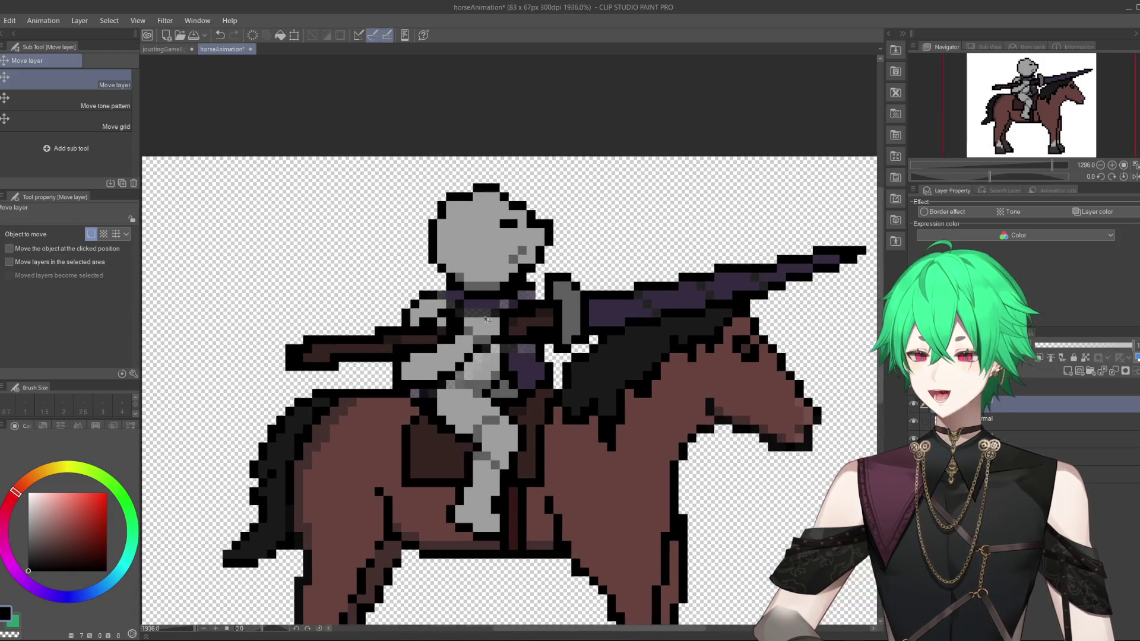
pyautogui.scroll(-1, 514, 281)
pyautogui.scroll(1, 514, 281)
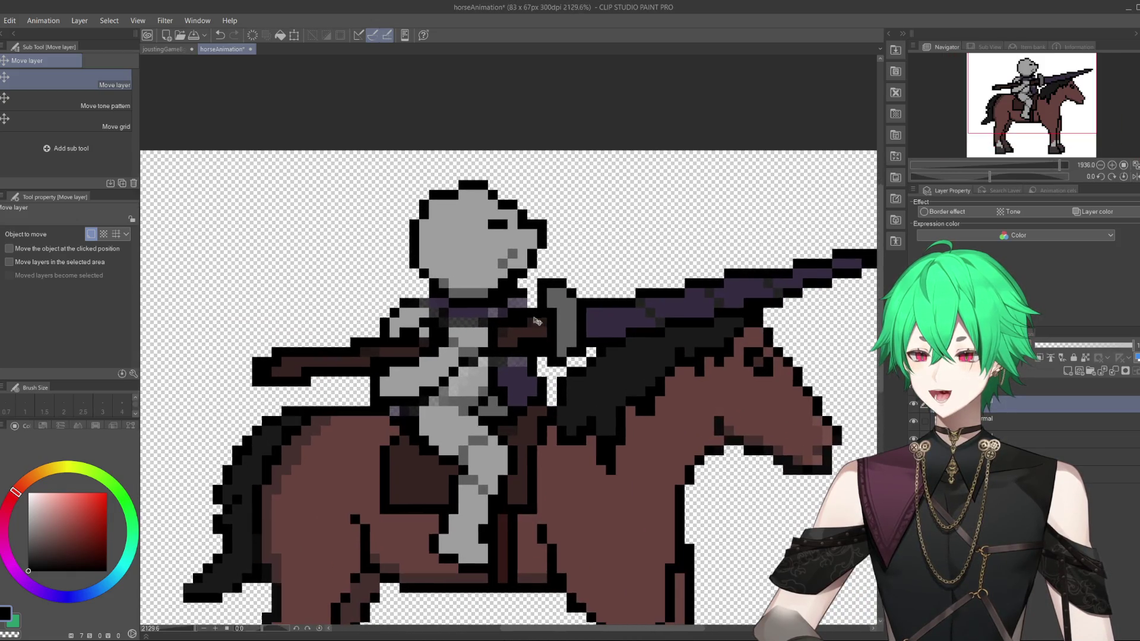
pyautogui.click(914, 405)
pyautogui.click(915, 405)
pyautogui.click(914, 406)
pyautogui.click(914, 406)
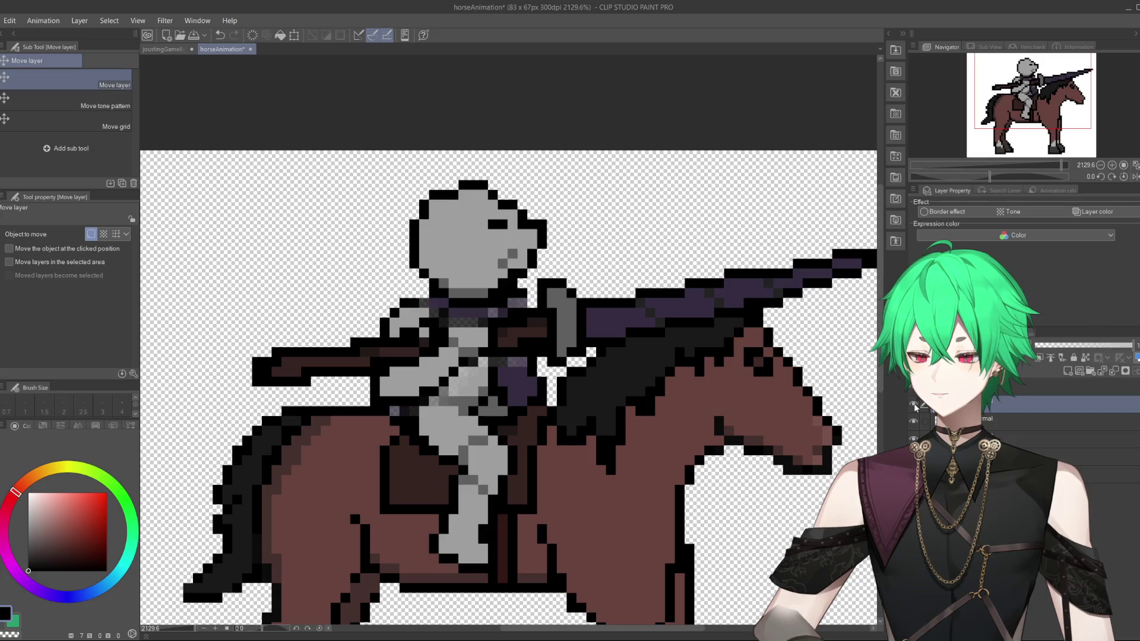
pyautogui.scroll(-2, 575, 428)
pyautogui.scroll(3, 511, 320)
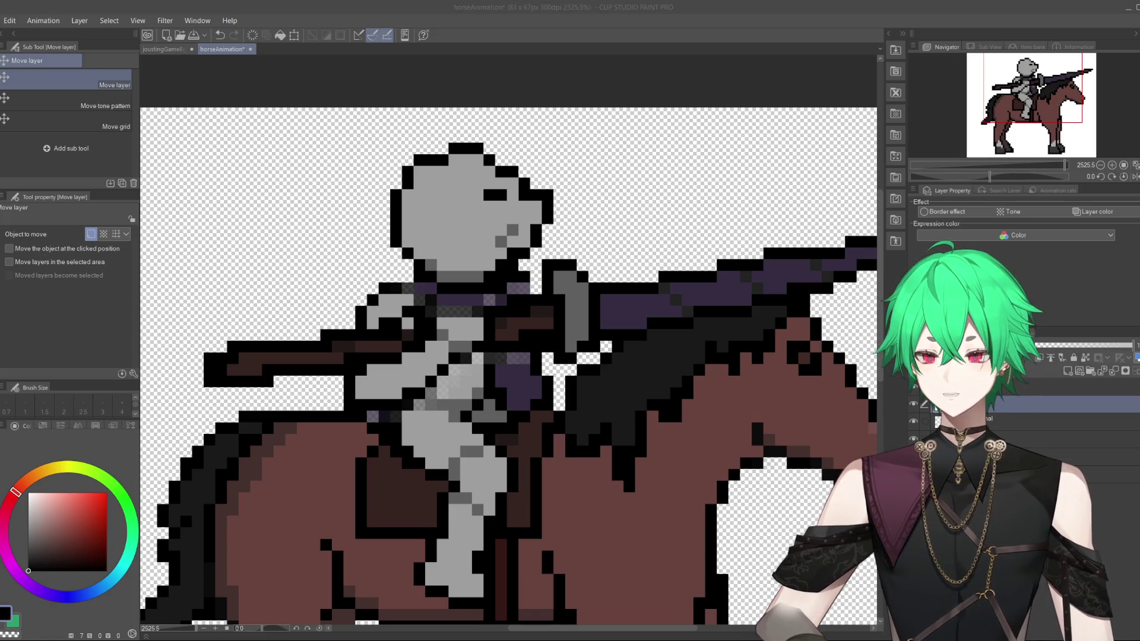
pyautogui.hotkey('alt', 'Tab')
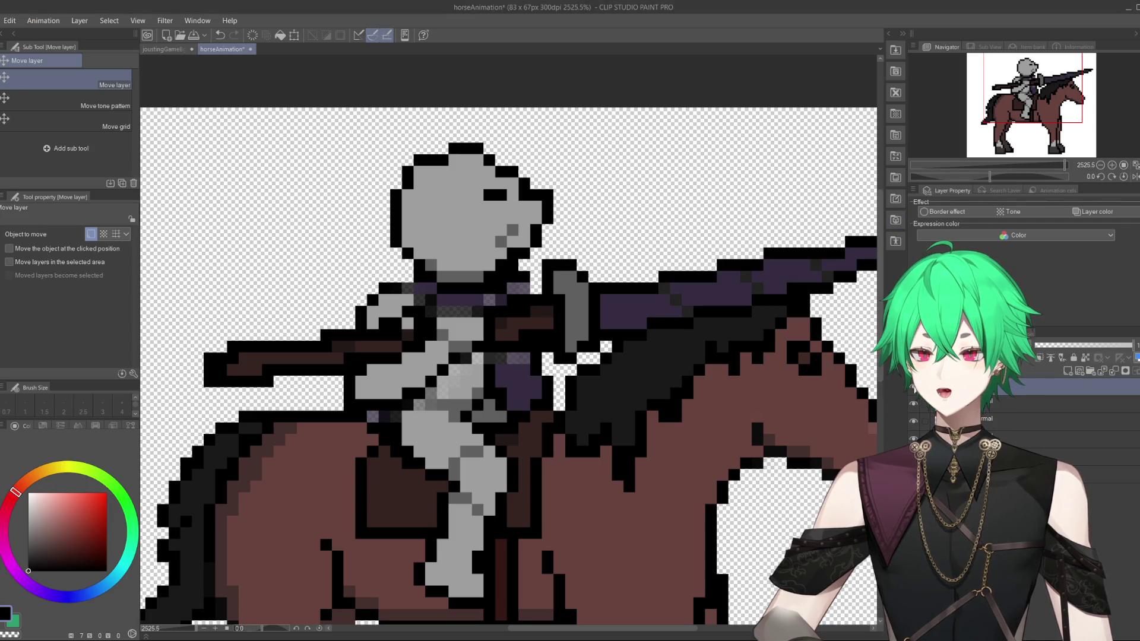
# Hide the lance-and-cape layer and paint the knight's chest light grey on the body layer.
pyautogui.click(914, 388)
pyautogui.click(913, 388)
pyautogui.click(913, 387)
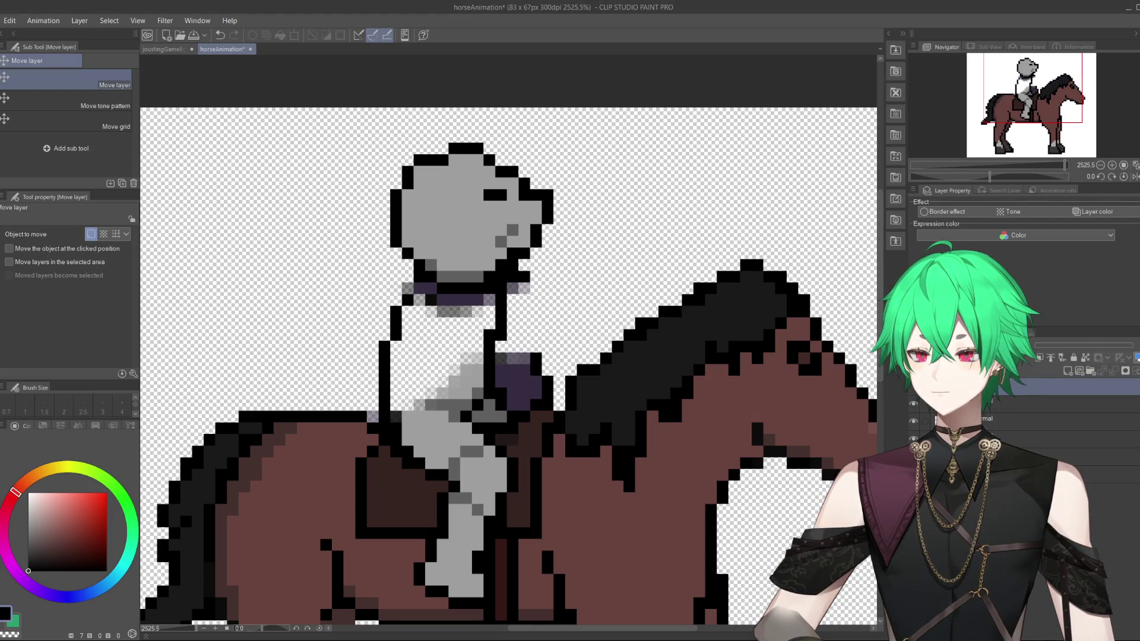
pyautogui.click(995, 404)
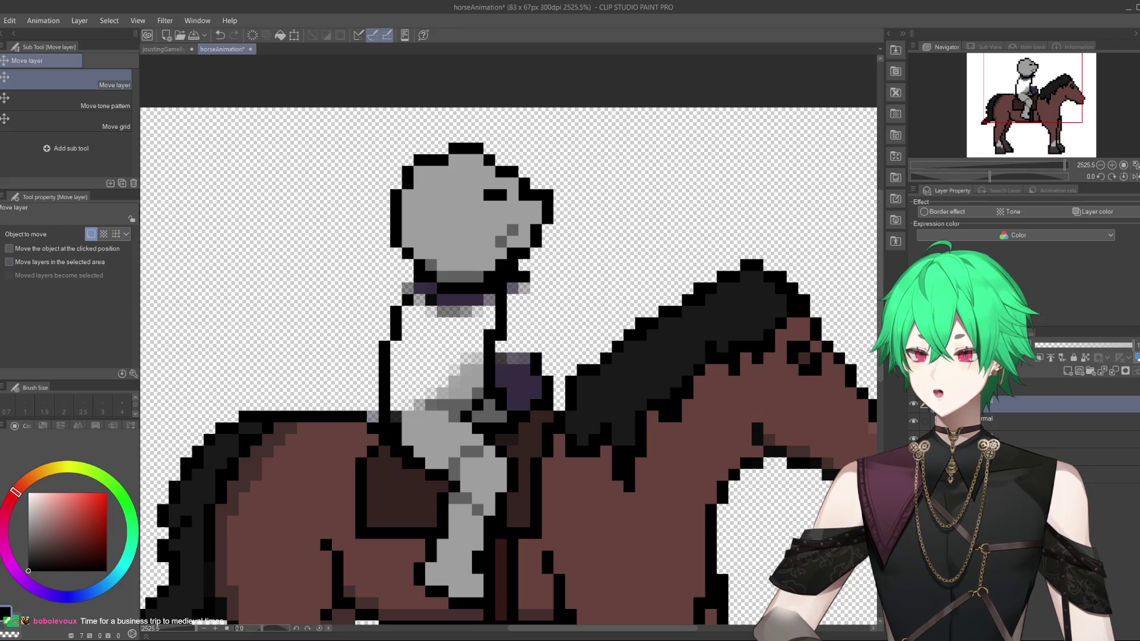
pyautogui.press('p')
pyautogui.keyDown('alt'); pyautogui.click(425, 410); pyautogui.keyUp('alt')
pyautogui.moveTo(394, 410)
pyautogui.mouseDown()
pyautogui.moveTo(477, 345)
pyautogui.moveTo(424, 395)
pyautogui.moveTo(398, 398)
pyautogui.moveTo(397, 353)
pyautogui.moveTo(413, 372)
pyautogui.moveTo(442, 366)
pyautogui.moveTo(441, 395)
pyautogui.moveTo(407, 328)
pyautogui.moveTo(420, 304)
pyautogui.moveTo(442, 320)
pyautogui.moveTo(491, 304)
pyautogui.moveTo(458, 343)
pyautogui.moveTo(475, 324)
pyautogui.moveTo(424, 336)
pyautogui.moveTo(433, 324)
pyautogui.moveTo(437, 365)
pyautogui.moveTo(438, 345)
pyautogui.mouseUp()
# Add dark grey chest shading, a lighter grey highlight, and fill the see-through chest strip grey.
pyautogui.keyDown('alt'); pyautogui.click(452, 403); pyautogui.keyUp('alt')
pyautogui.moveTo(435, 404); pyautogui.dragTo(394, 415)
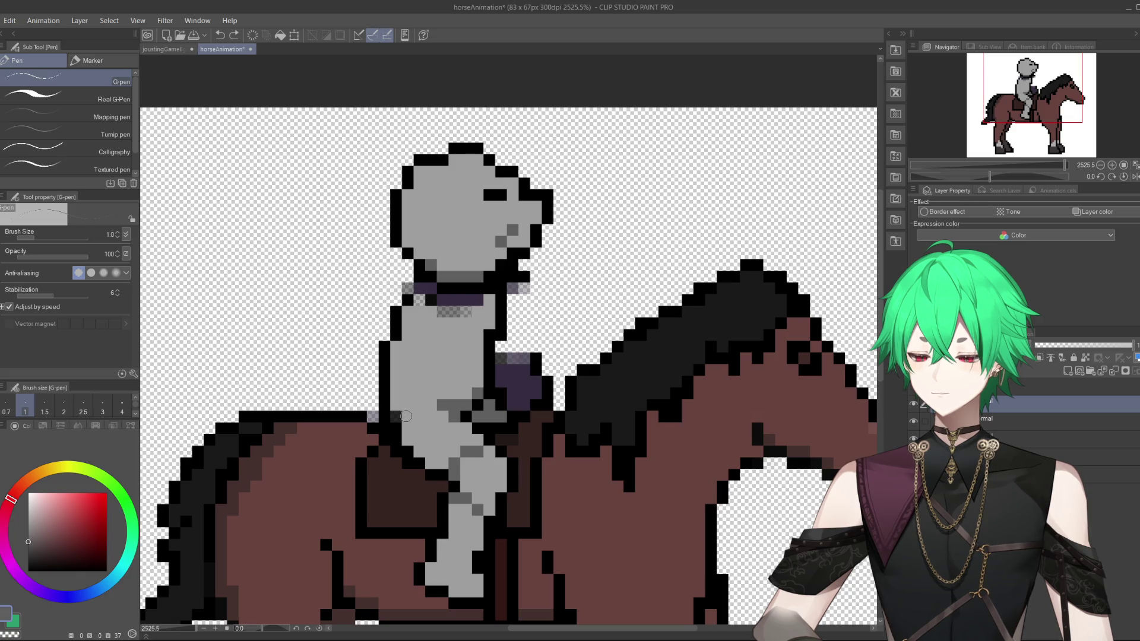
pyautogui.keyDown('alt'); pyautogui.click(398, 408); pyautogui.keyUp('alt')
pyautogui.click(395, 417)
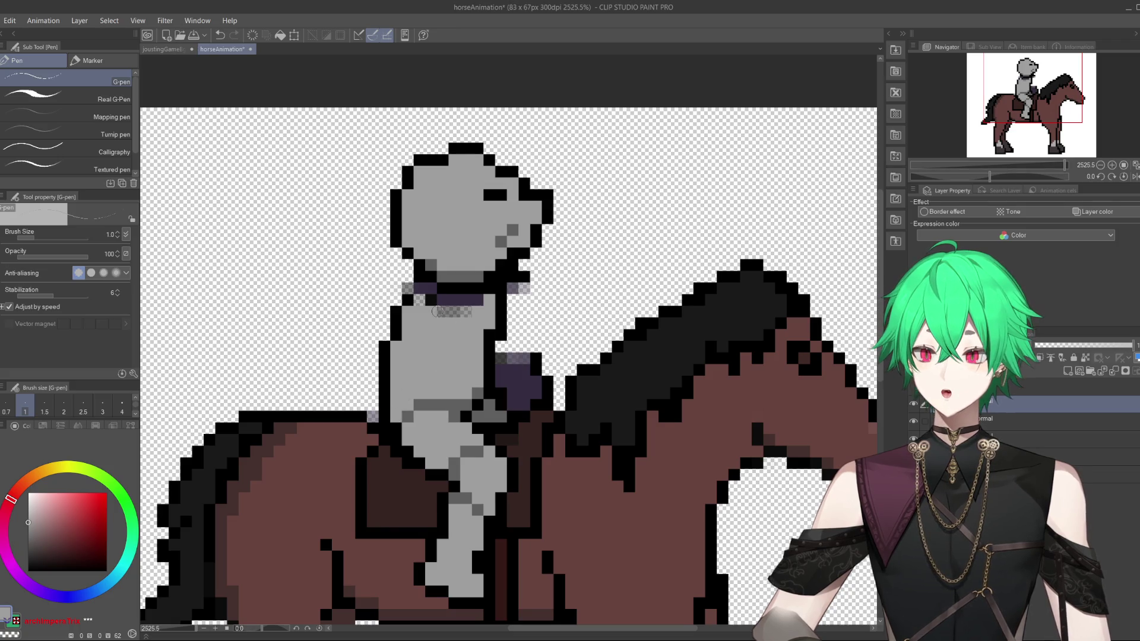
pyautogui.moveTo(474, 312)
pyautogui.mouseDown()
pyautogui.moveTo(430, 318)
pyautogui.moveTo(460, 325)
pyautogui.mouseUp()
pyautogui.keyDown('alt'); pyautogui.click(419, 302); pyautogui.keyUp('alt')
pyautogui.hotkey('ctrl', 'z')
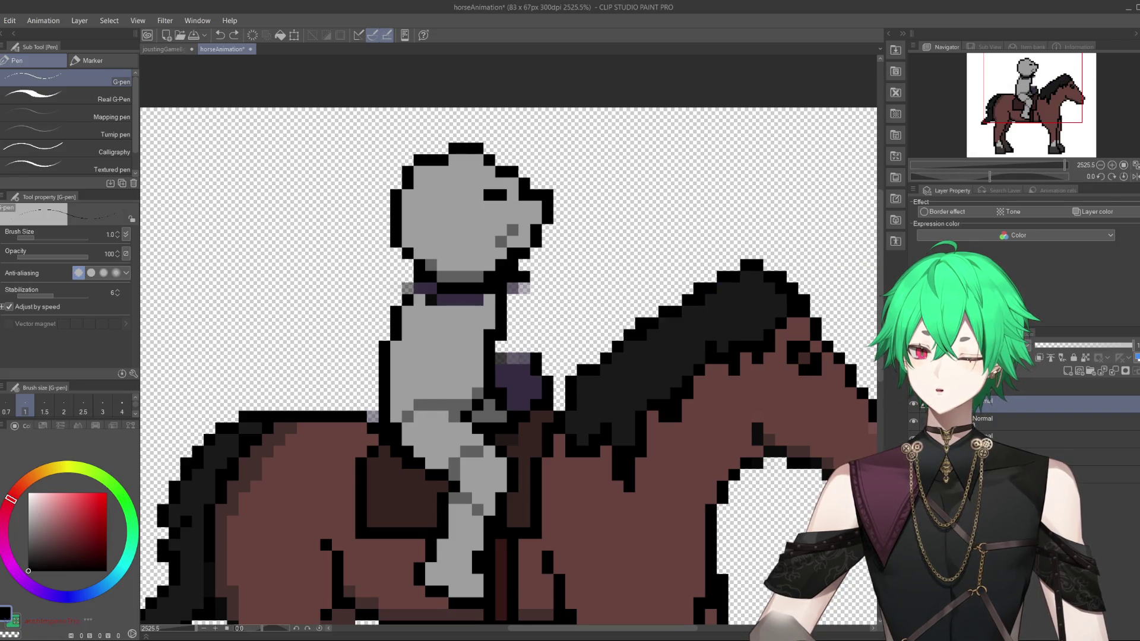
# Outline the collar underside in black and add dark purple pixels at the collar and tabard.
pyautogui.moveTo(400, 282)
pyautogui.mouseDown()
pyautogui.moveTo(397, 310)
pyautogui.moveTo(441, 324)
pyautogui.moveTo(513, 304)
pyautogui.moveTo(536, 333)
pyautogui.moveTo(537, 364)
pyautogui.moveTo(504, 352)
pyautogui.moveTo(505, 319)
pyautogui.mouseUp()
pyautogui.keyDown('alt'); pyautogui.click(507, 368); pyautogui.keyUp('alt')
pyautogui.moveTo(516, 362)
pyautogui.mouseDown()
pyautogui.moveTo(524, 311)
pyautogui.moveTo(524, 368)
pyautogui.mouseUp()
pyautogui.click(505, 300)
pyautogui.click(498, 297)
pyautogui.click(492, 300)
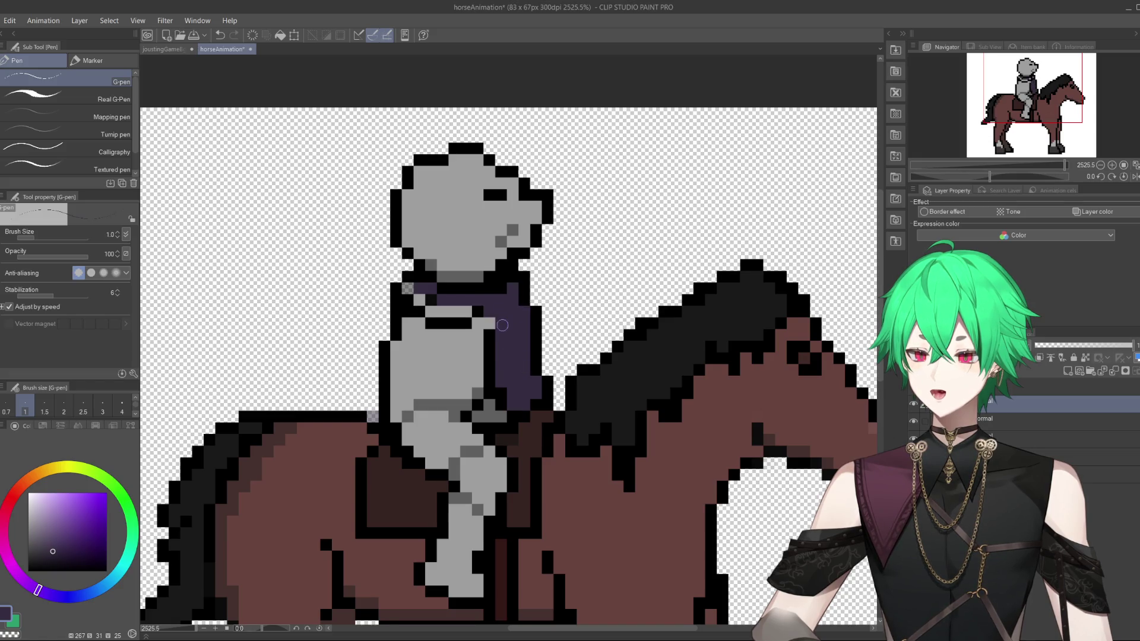
# Add a black pixel beside the collar and paint dark purple over the collar and chest.
pyautogui.keyDown('alt'); pyautogui.click(488, 323); pyautogui.keyUp('alt')
pyautogui.click(480, 312)
pyautogui.keyDown('alt'); pyautogui.click(501, 320); pyautogui.keyUp('alt')
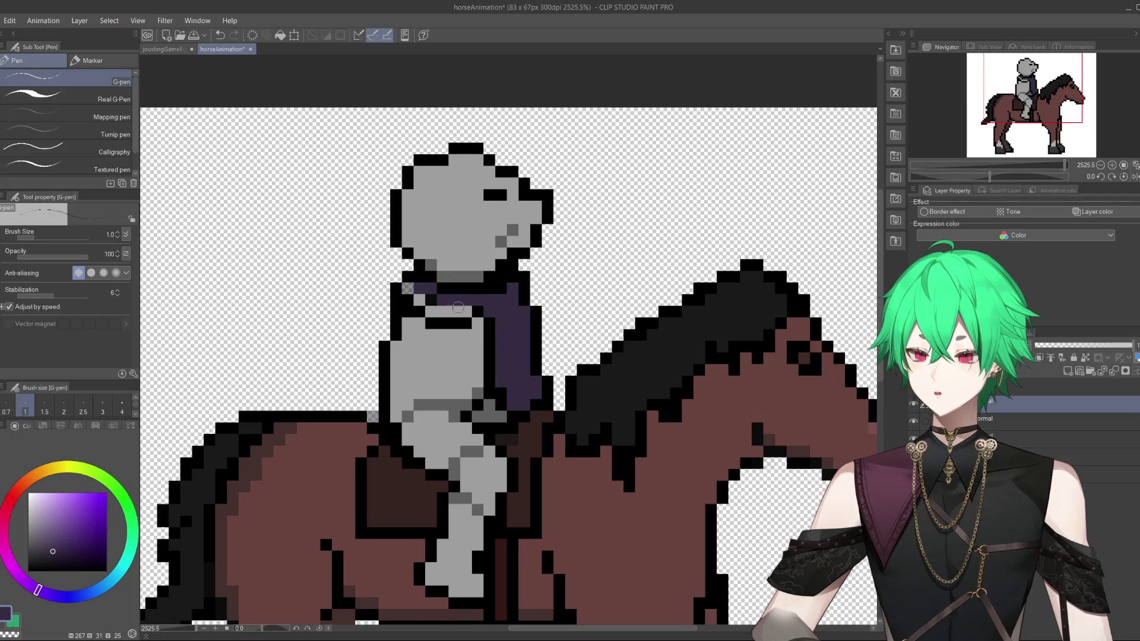
pyautogui.moveTo(463, 312)
pyautogui.mouseDown()
pyautogui.moveTo(409, 291)
pyautogui.moveTo(426, 297)
pyautogui.mouseUp()
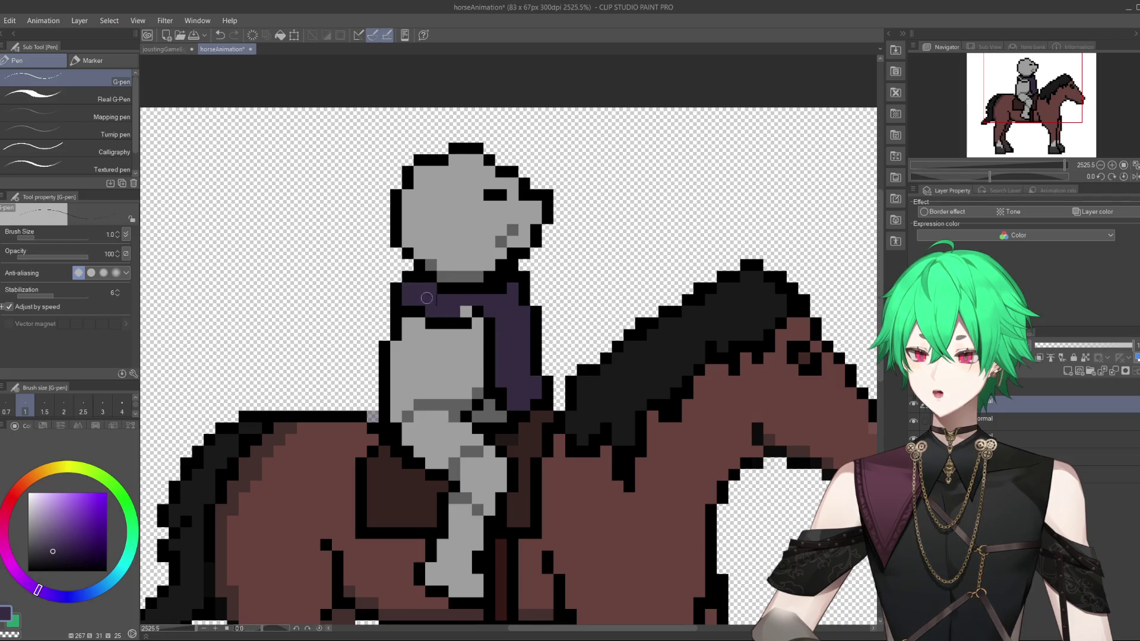
pyautogui.click(466, 312)
pyautogui.keyDown('alt'); pyautogui.click(480, 323); pyautogui.keyUp('alt')
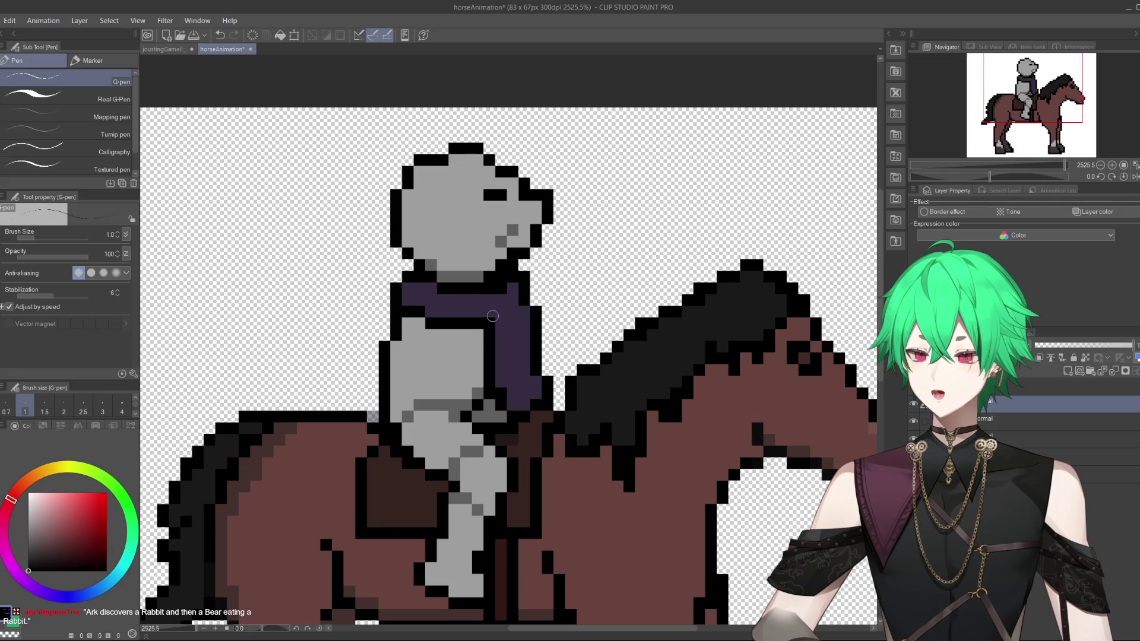
pyautogui.scroll(-5, 439, 374)
pyautogui.scroll(3, 440, 381)
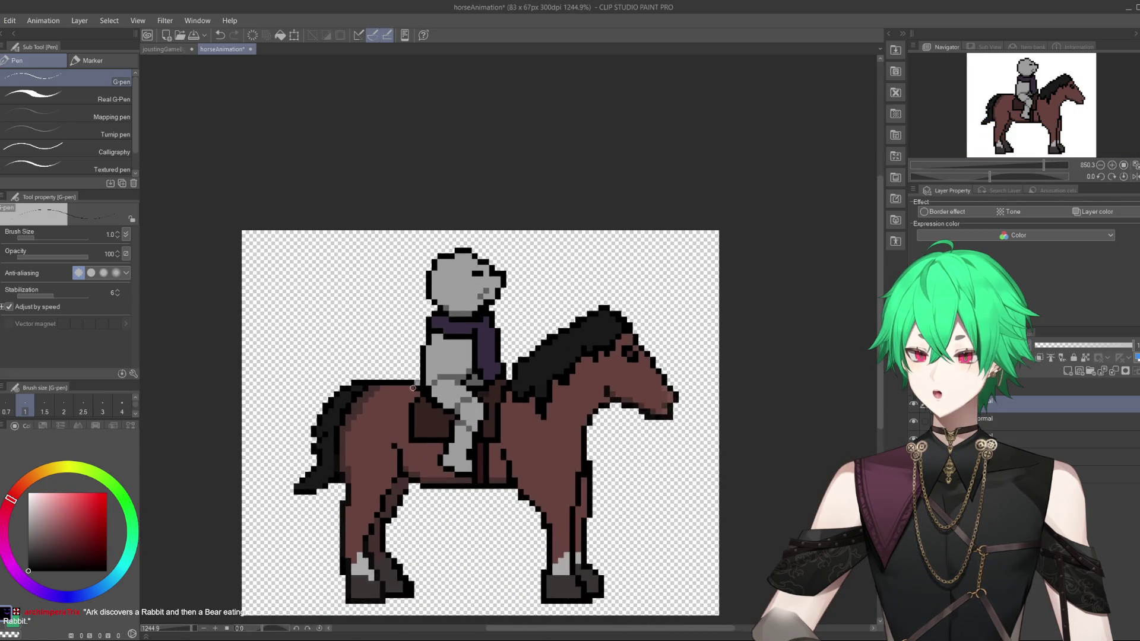
# Toggle the lance-and-cape layer to compare, leaving it visible over the repainted knight.
pyautogui.click(913, 392)
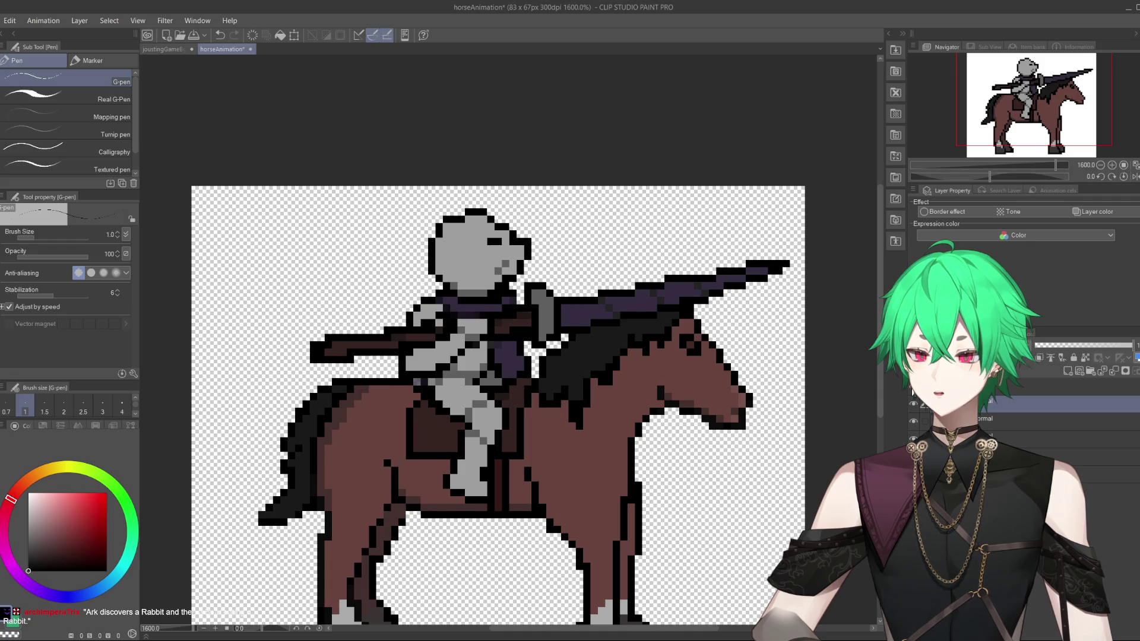
pyautogui.click(912, 392)
pyautogui.click(912, 391)
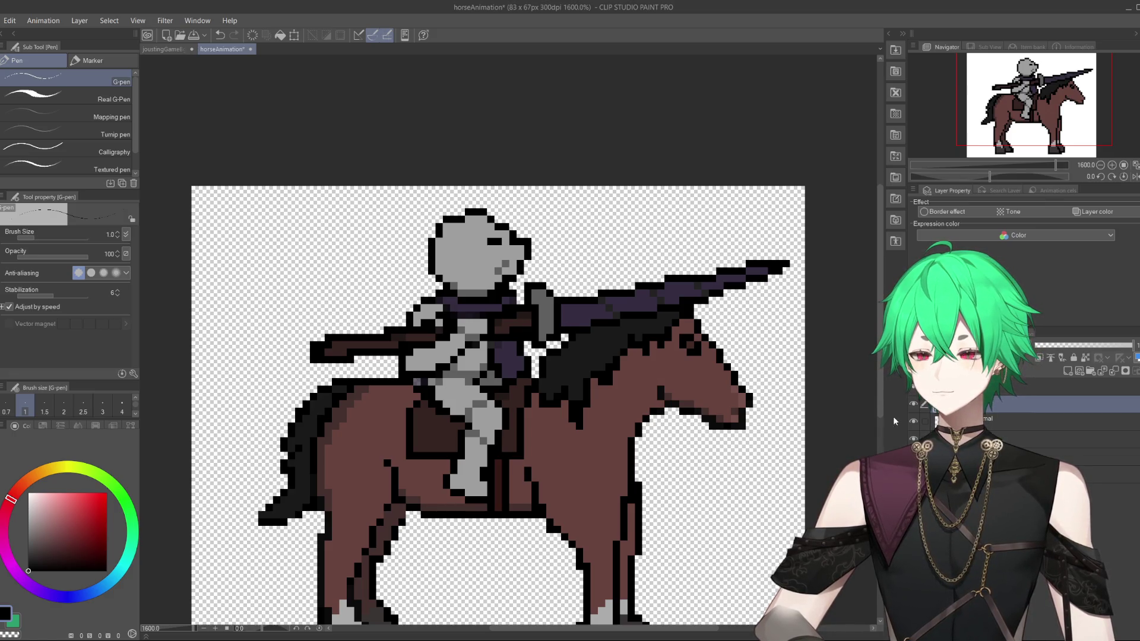
# Flick the lance-and-arms layer off and on repeatedly to compare, ending with it visible.
pyautogui.click(913, 389)
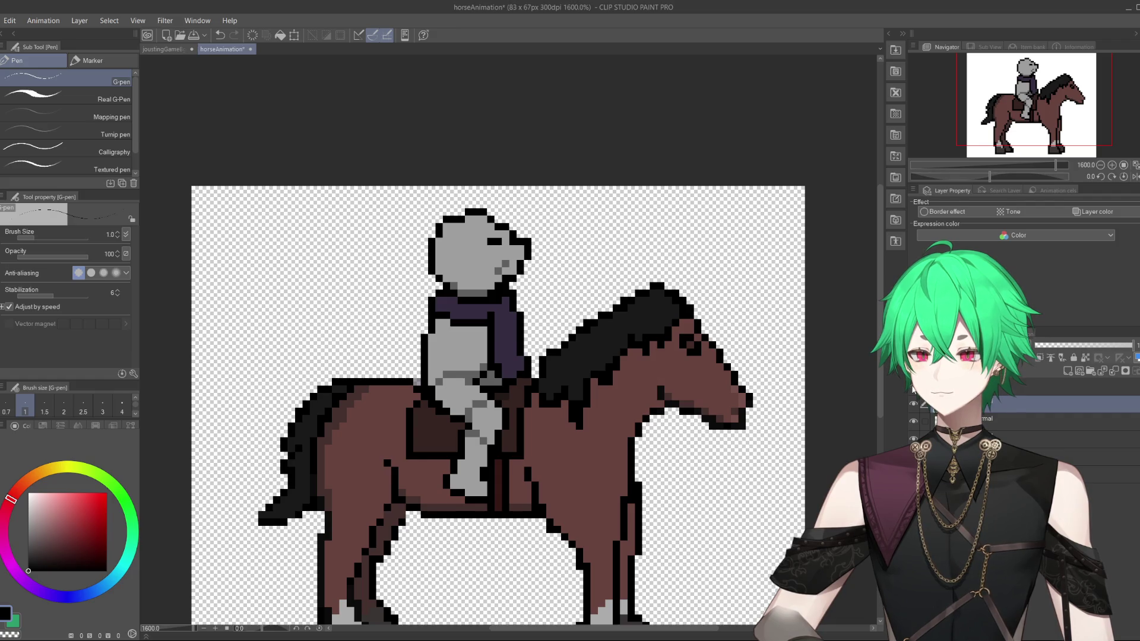
pyautogui.click(913, 389)
pyautogui.click(913, 389)
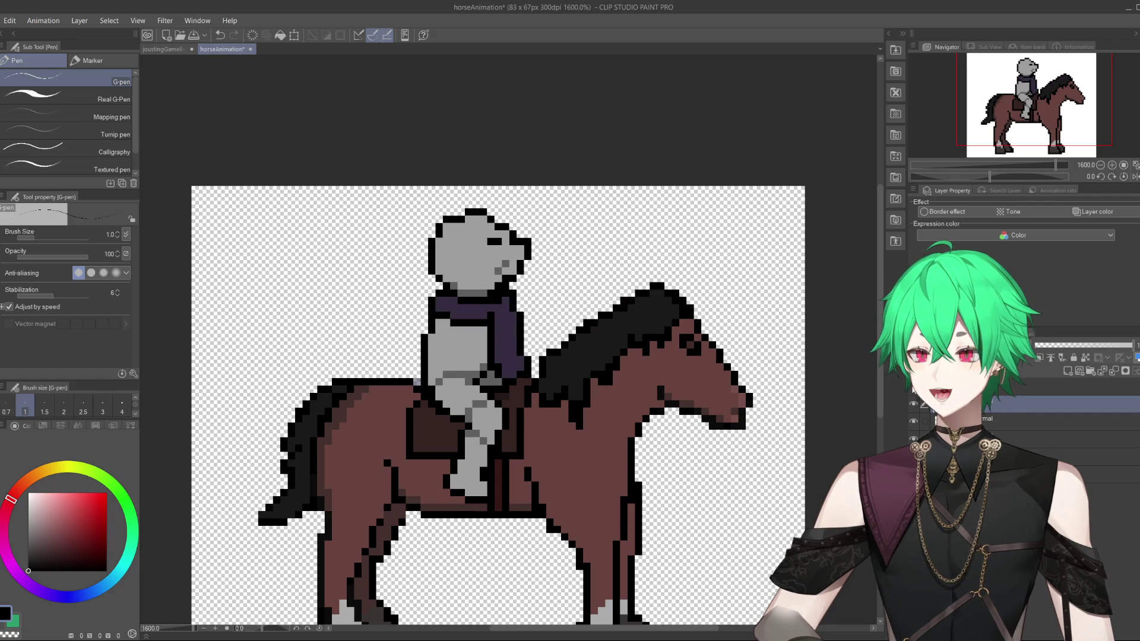
pyautogui.click(913, 388)
pyautogui.click(913, 389)
pyautogui.click(913, 389)
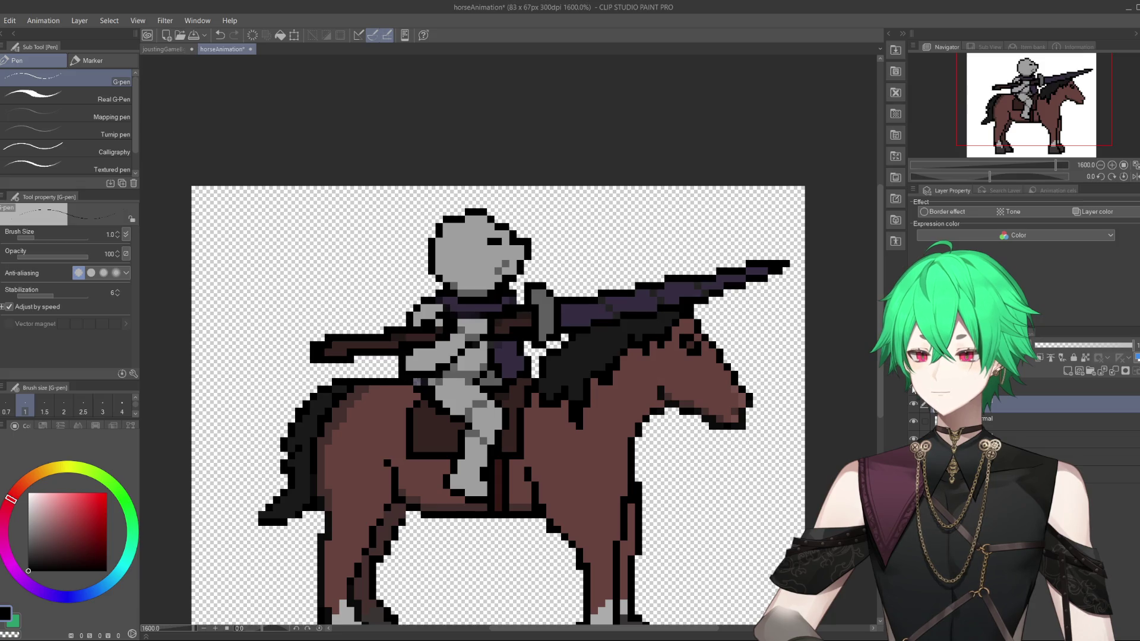
pyautogui.click(913, 389)
pyautogui.click(913, 388)
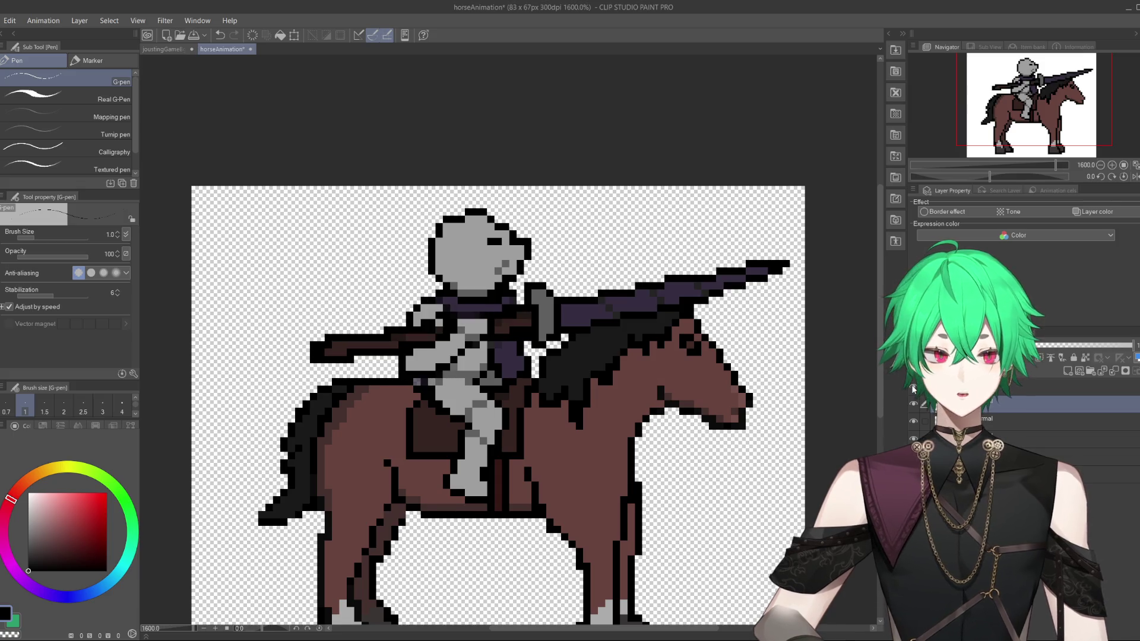
pyautogui.click(913, 389)
pyautogui.click(913, 389)
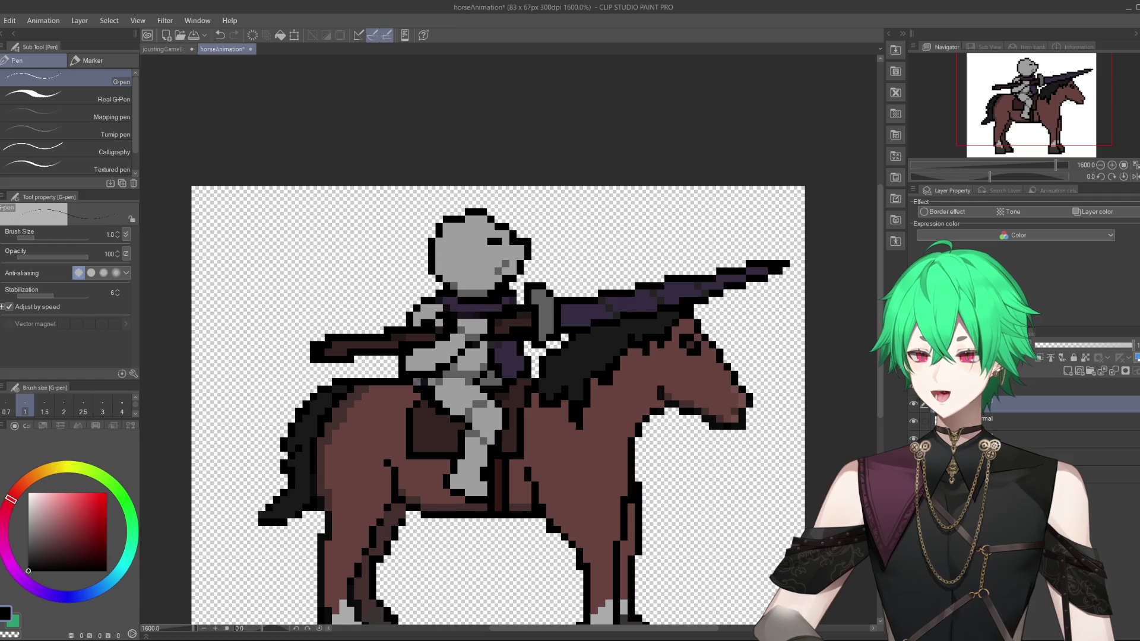
pyautogui.click(914, 389)
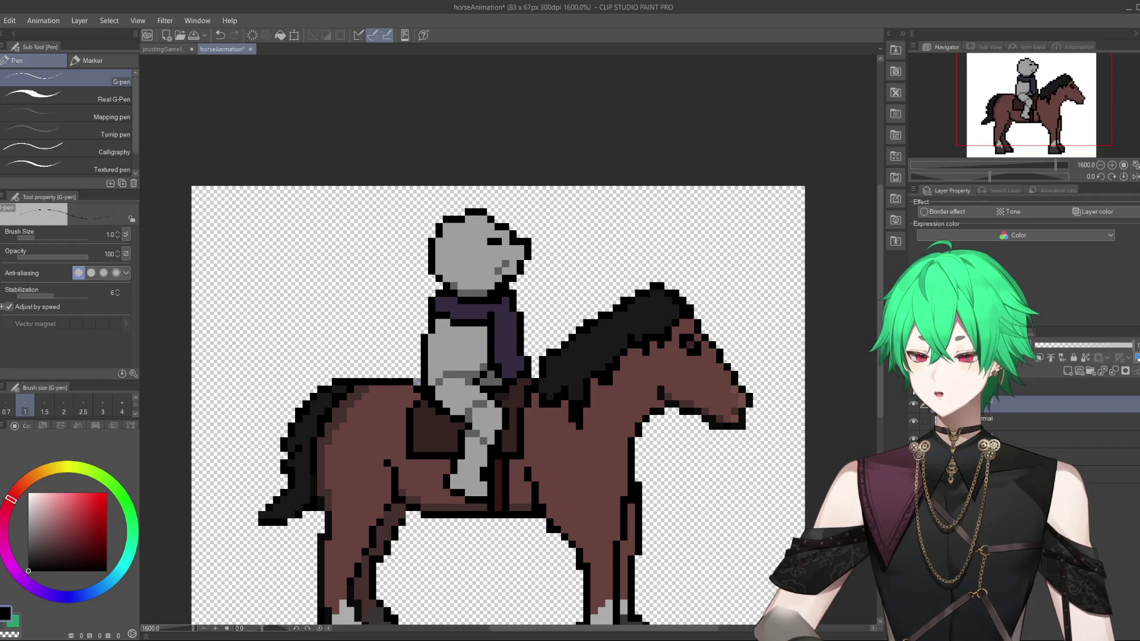
pyautogui.click(913, 389)
# Sample the knight's light grey armour as the drawing colour.
pyautogui.scroll(-3, 610, 320)
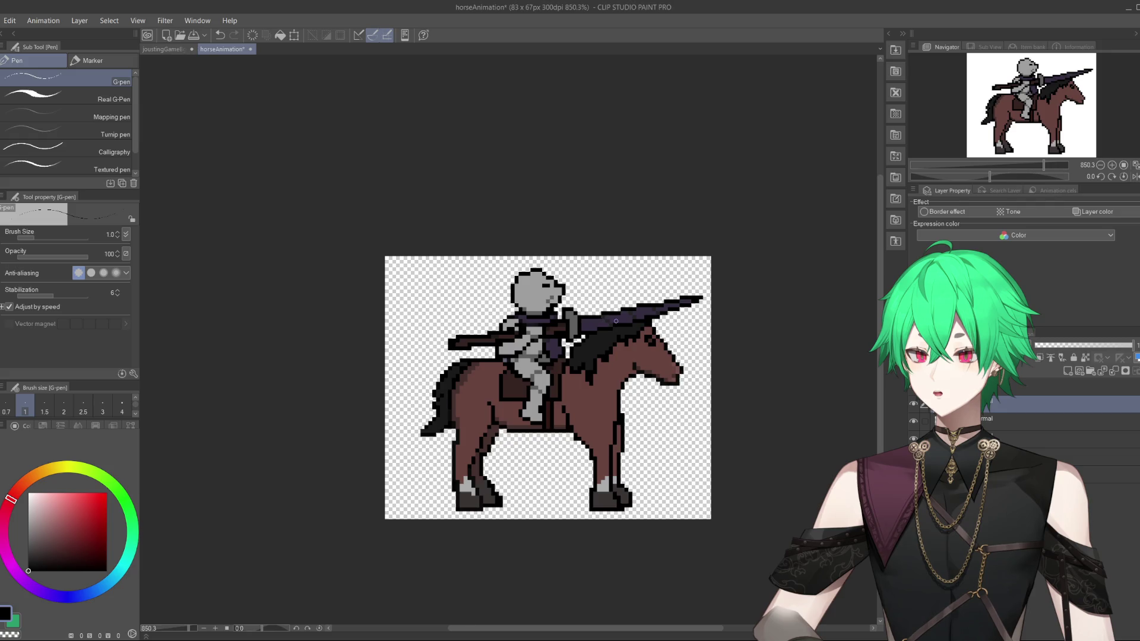
pyautogui.scroll(1, 609, 320)
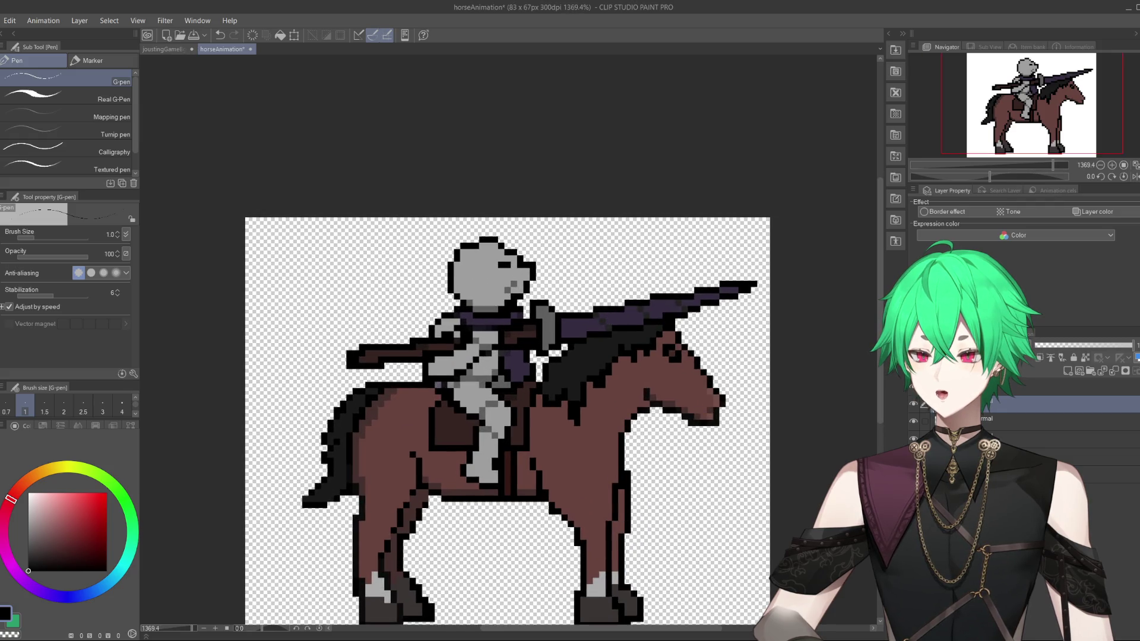
pyautogui.scroll(3, 498, 295)
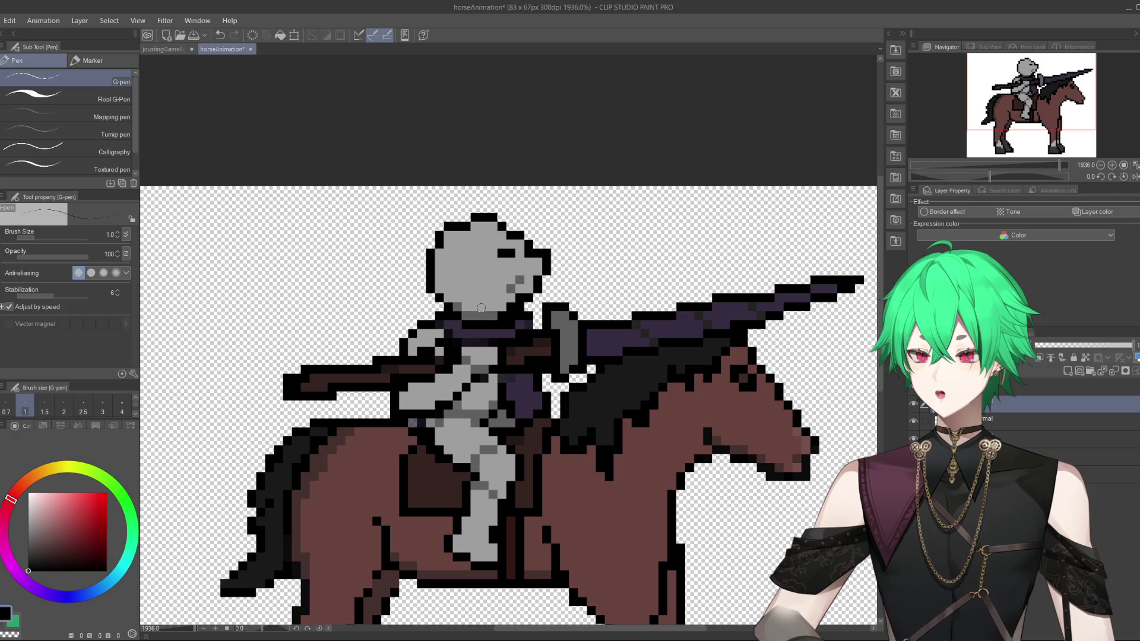
pyautogui.keyDown('alt'); pyautogui.click(496, 310); pyautogui.keyUp('alt')
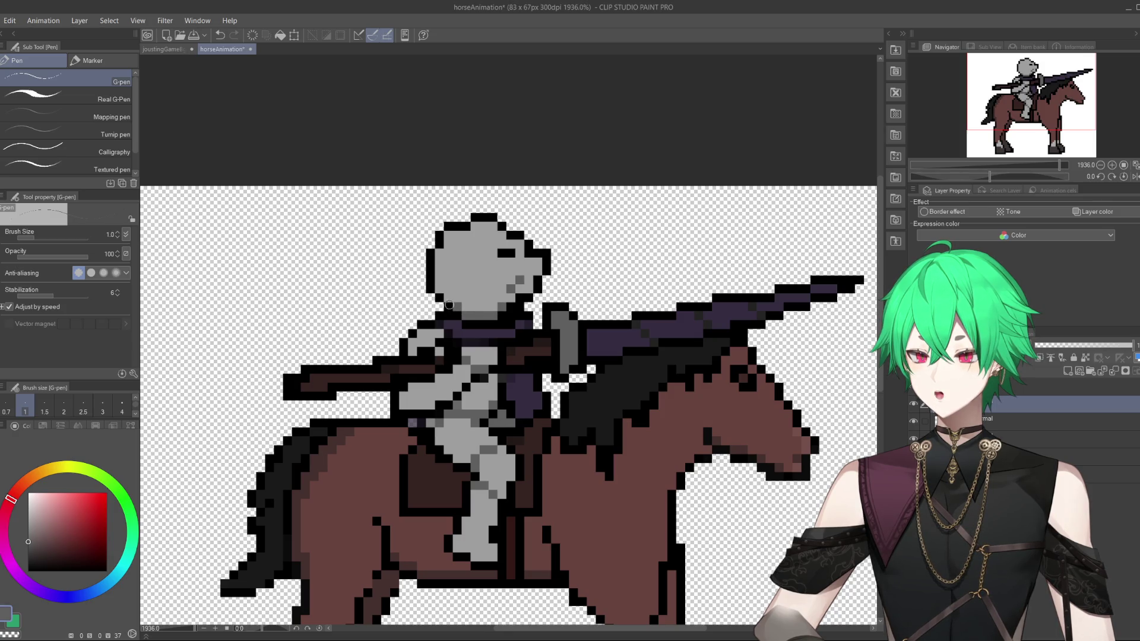
pyautogui.scroll(-2, 610, 330)
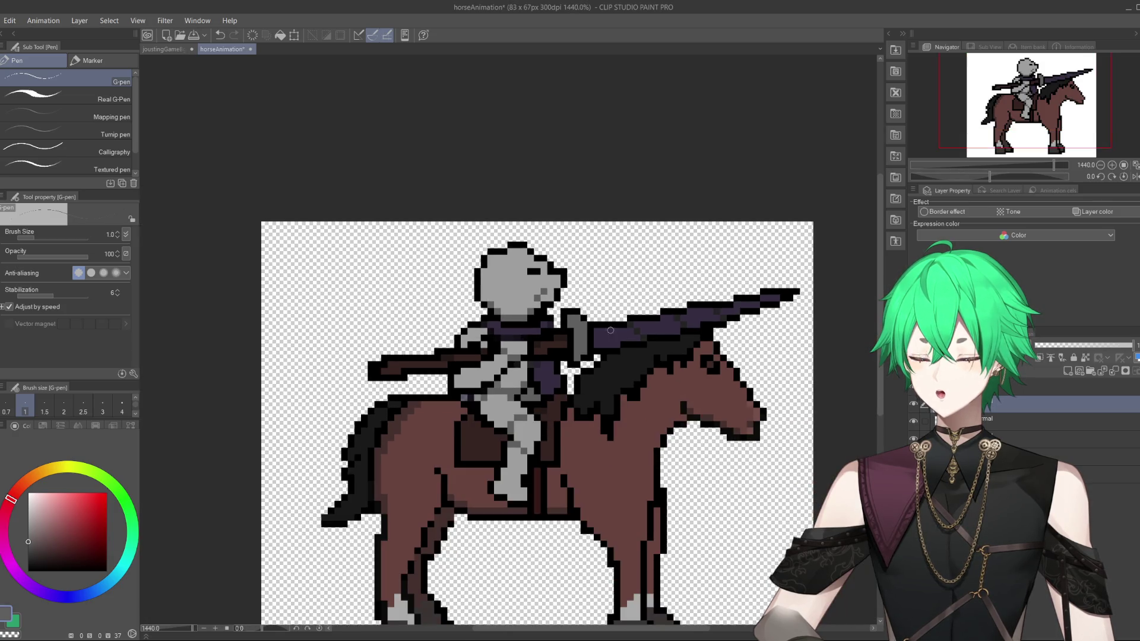
# Switch from the finished knight sprite to the joustingGameBg night arena document.
pyautogui.scroll(-2, 560, 410)
pyautogui.scroll(1, 560, 411)
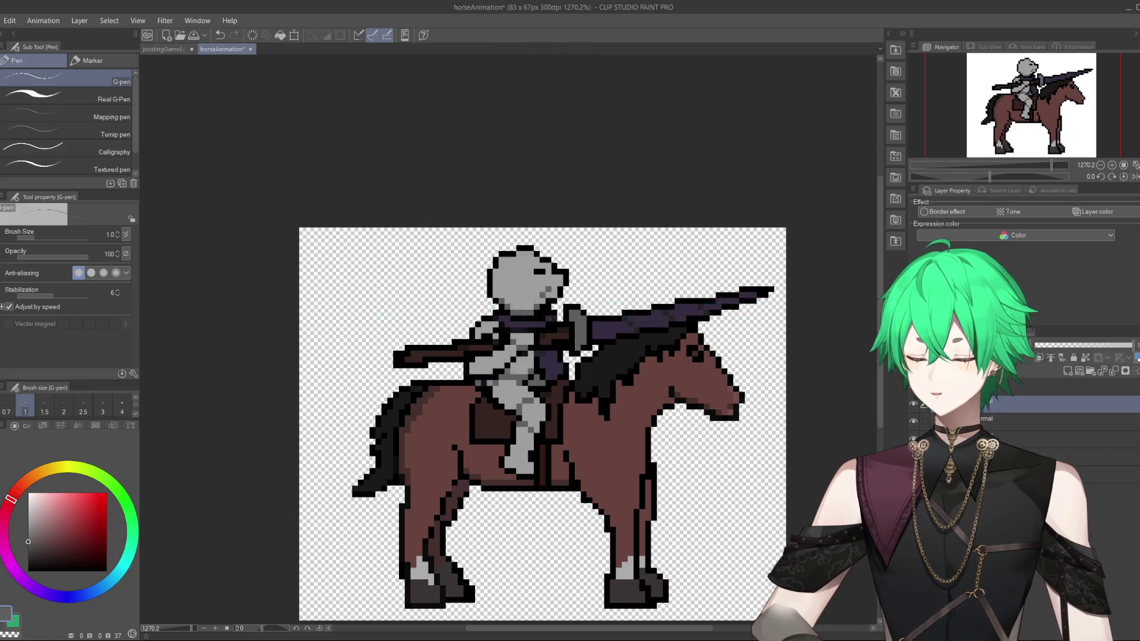
pyautogui.click(162, 49)
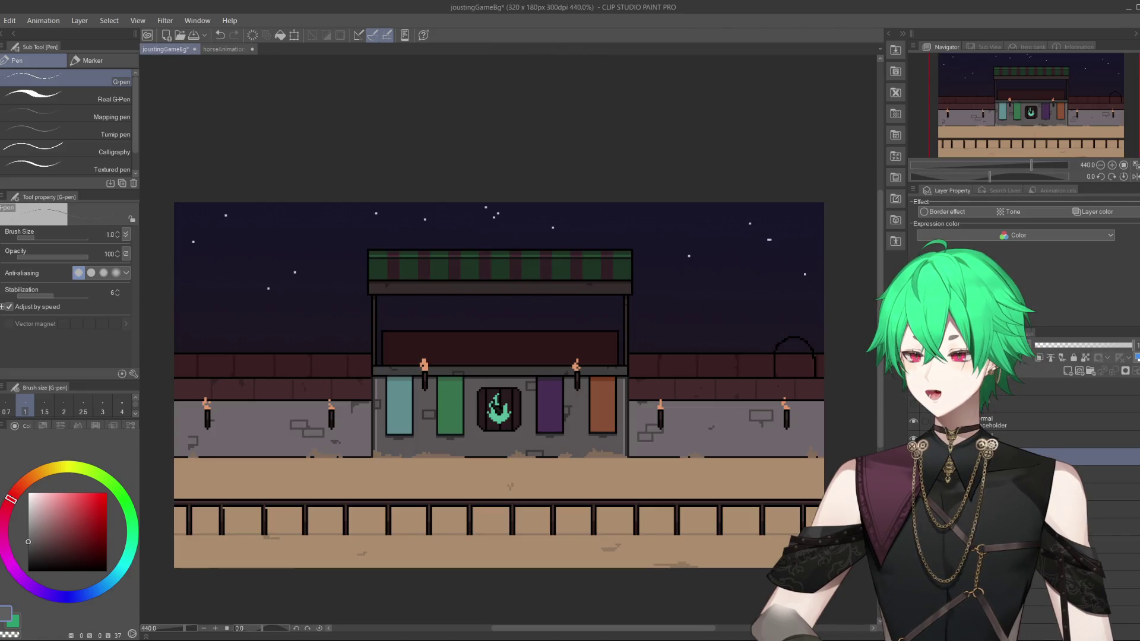
# Paste the horse into the arena, undo the paste, and zoom around the scene.
pyautogui.scroll(-1, 533, 435)
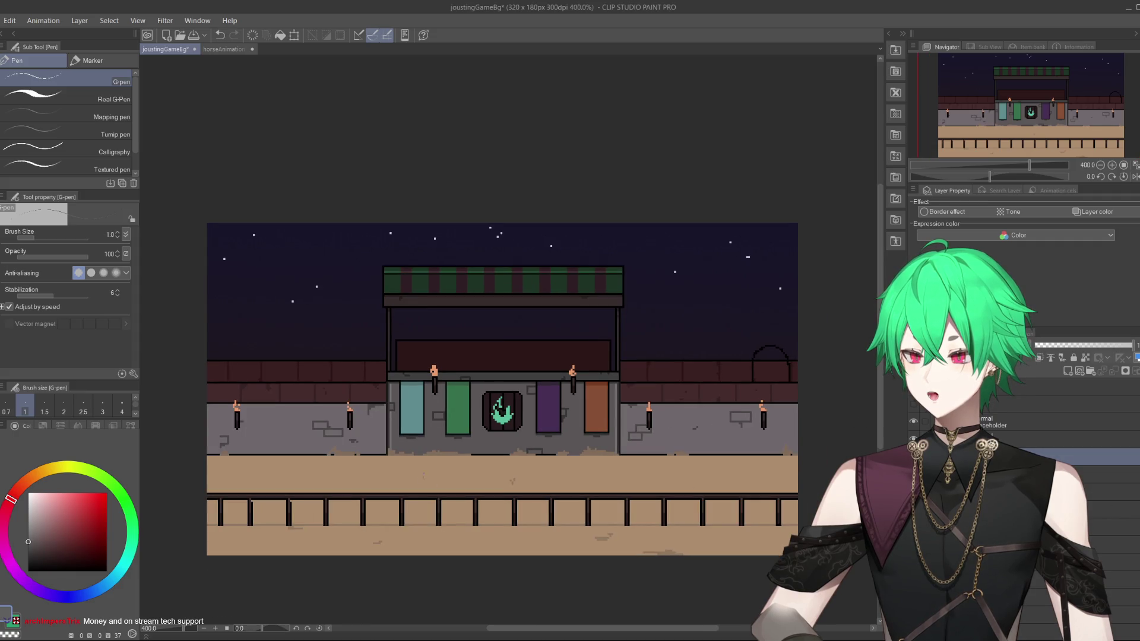
pyautogui.hotkey('ctrl', 'v')
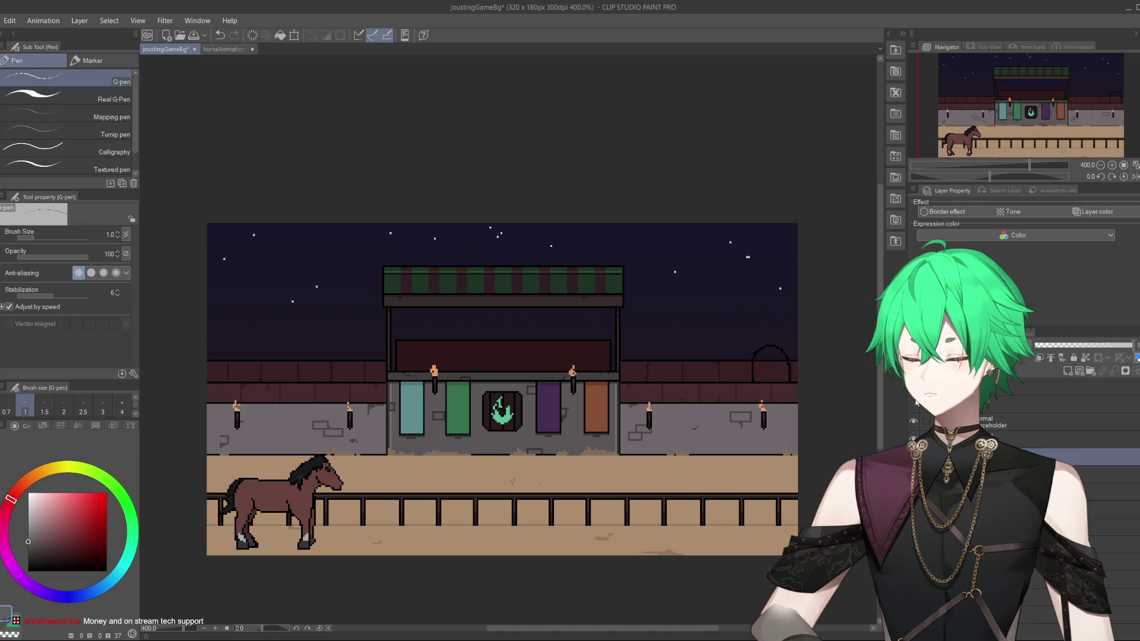
pyautogui.hotkey('ctrl', 'z')
pyautogui.scroll(3, 549, 396)
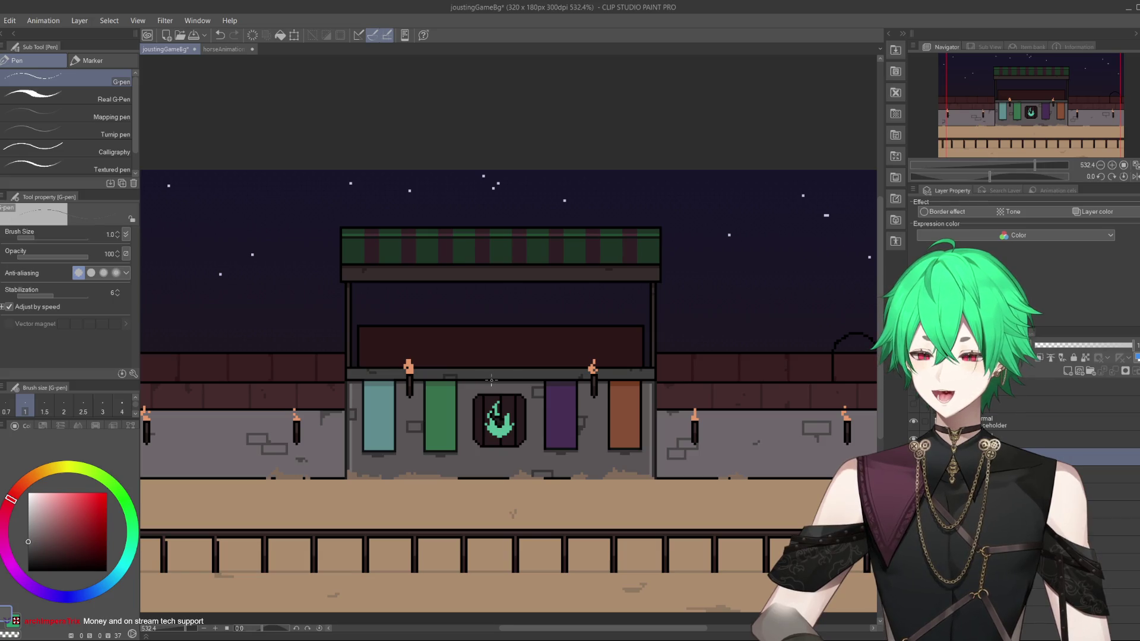
pyautogui.scroll(-1, 491, 380)
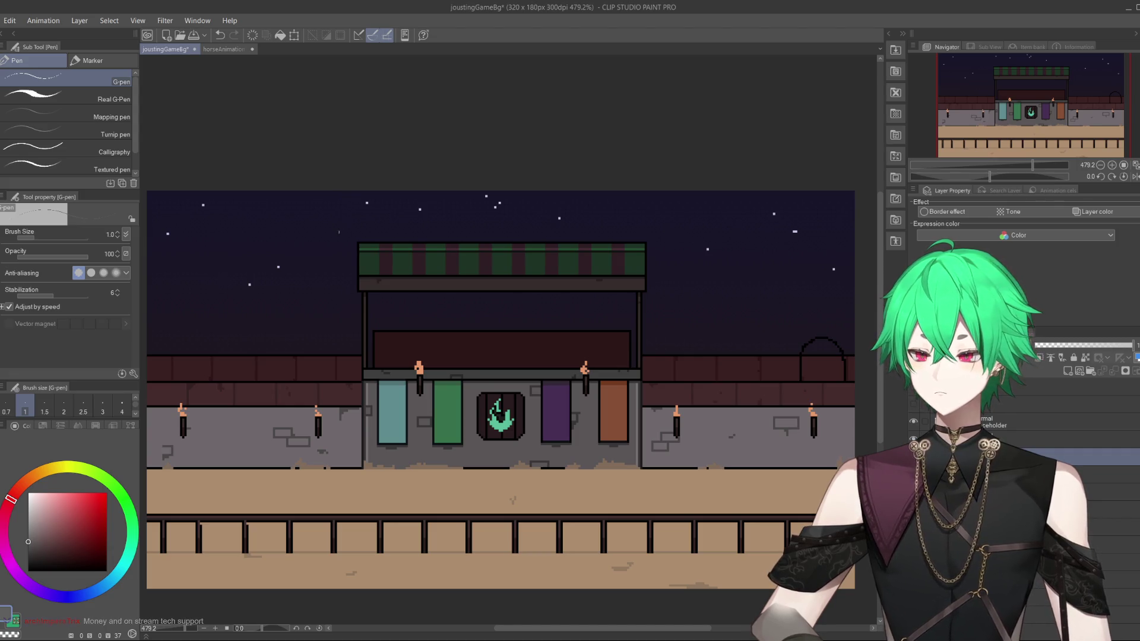
pyautogui.scroll(4, 511, 444)
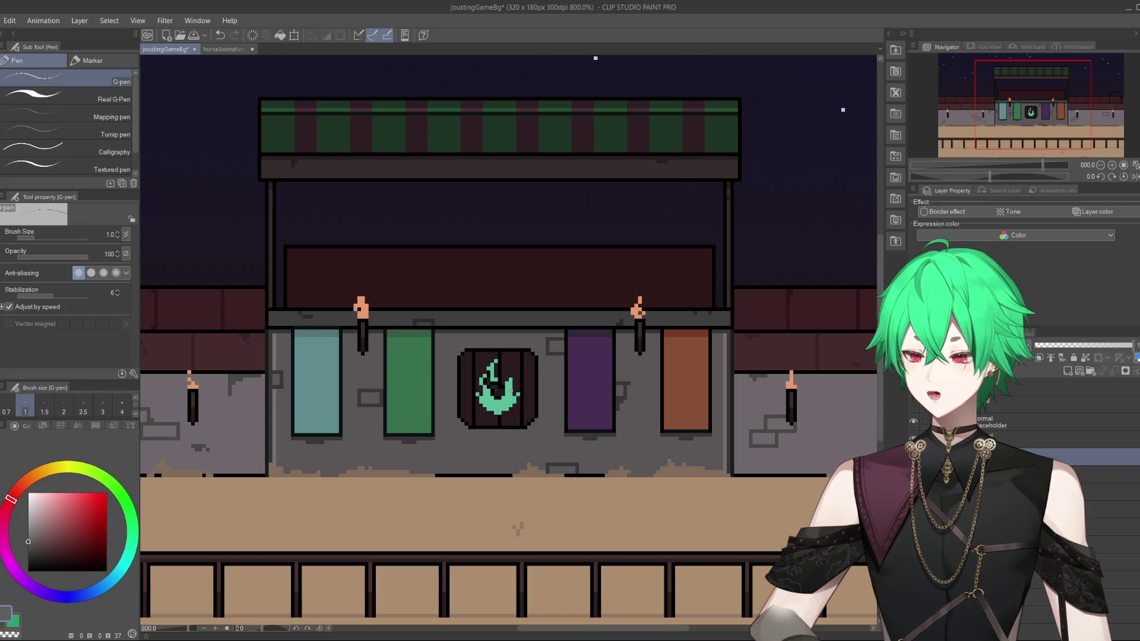
pyautogui.scroll(-4, 529, 390)
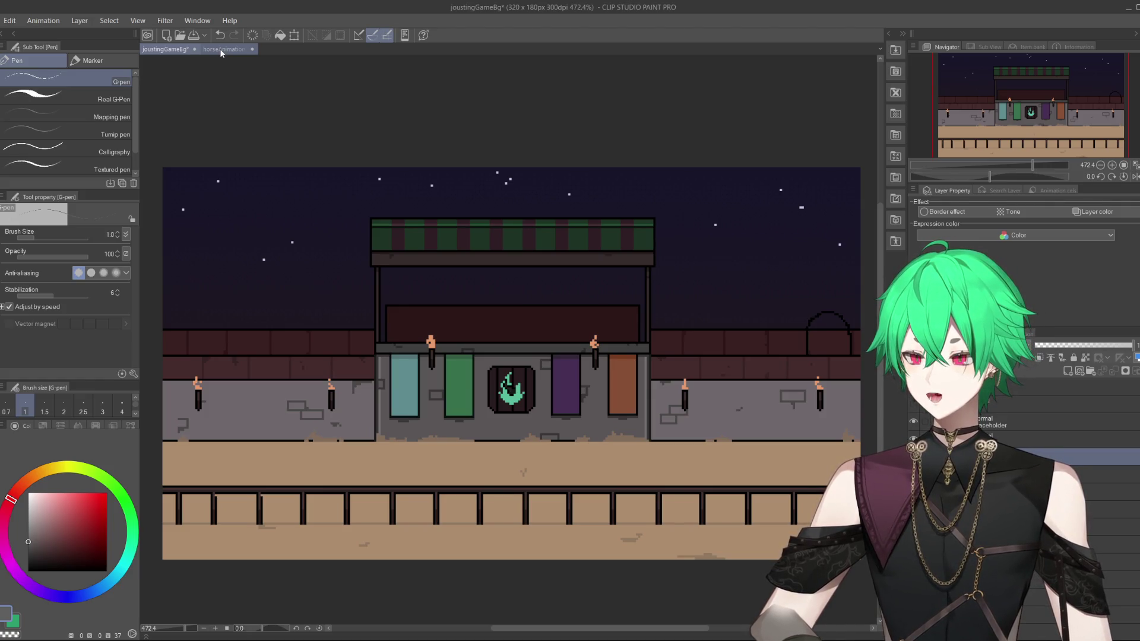
# Return to the horseAnimation sprite and zoom in on the lance-bearing knight.
pyautogui.click(221, 50)
pyautogui.scroll(4, 545, 452)
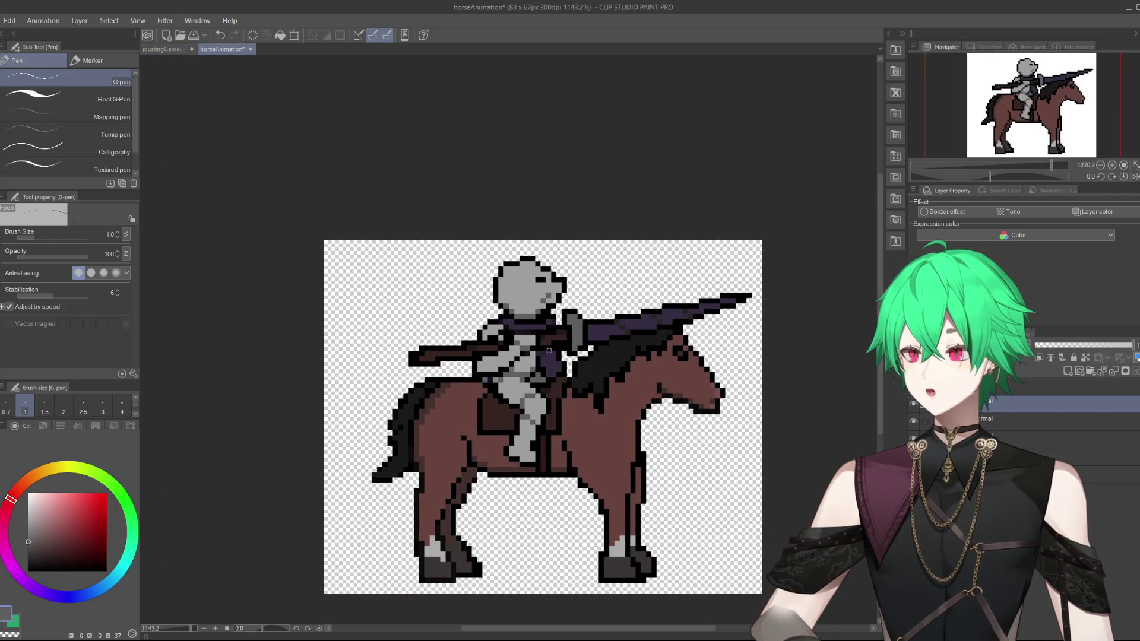
pyautogui.scroll(-1, 546, 469)
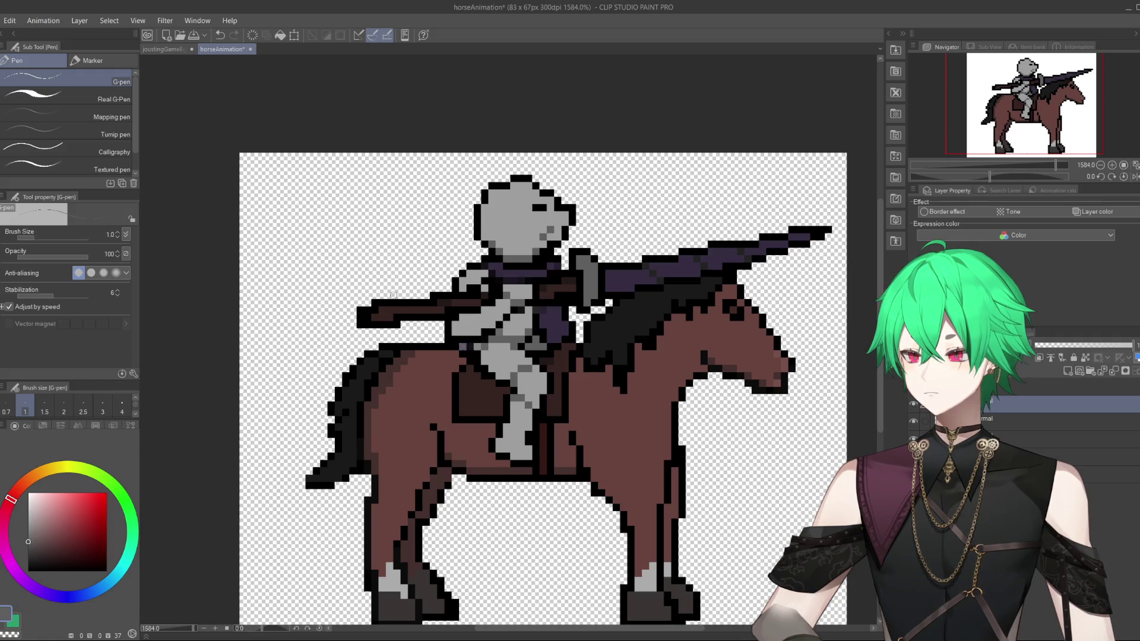
# Hide the lance and cape layers to check the rider, then show them again.
pyautogui.click(914, 403)
pyautogui.click(913, 403)
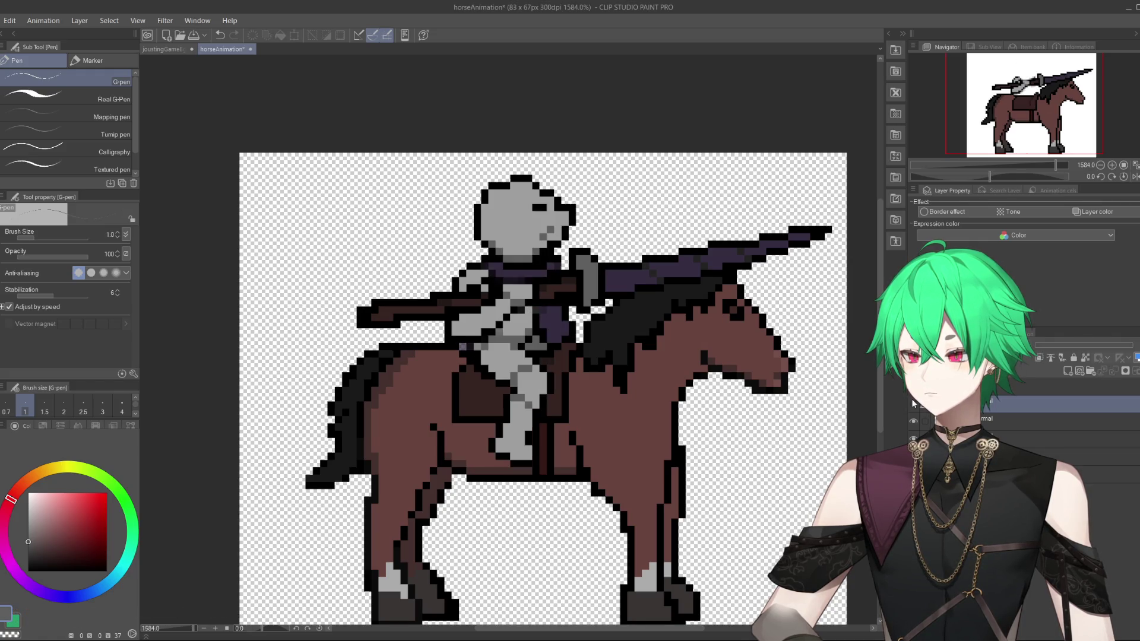
pyautogui.click(913, 421)
pyautogui.click(913, 403)
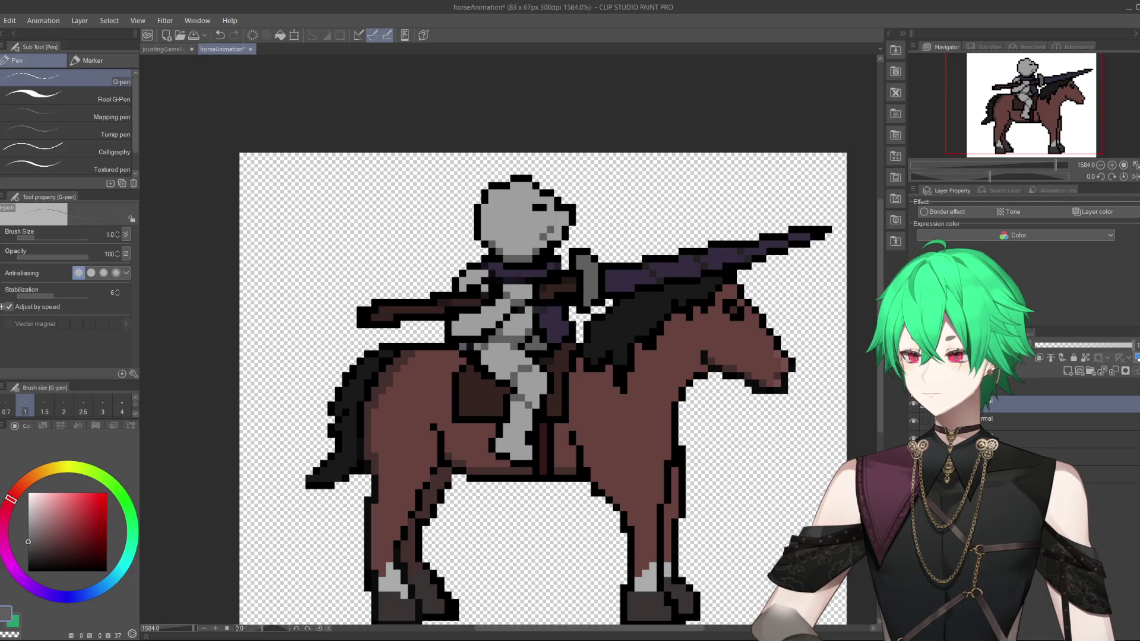
# Erase a stray sprite pixel with a 1px hard eraser, anti-aliasing off, comparing with the lance hidden.
pyautogui.press('e')
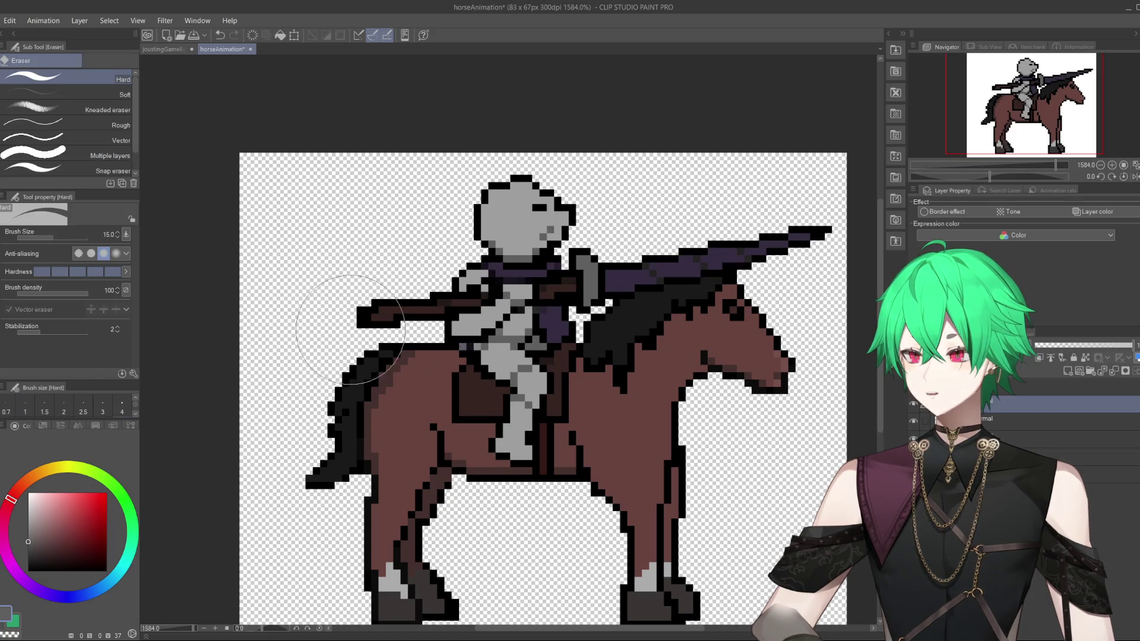
pyautogui.click(25, 405)
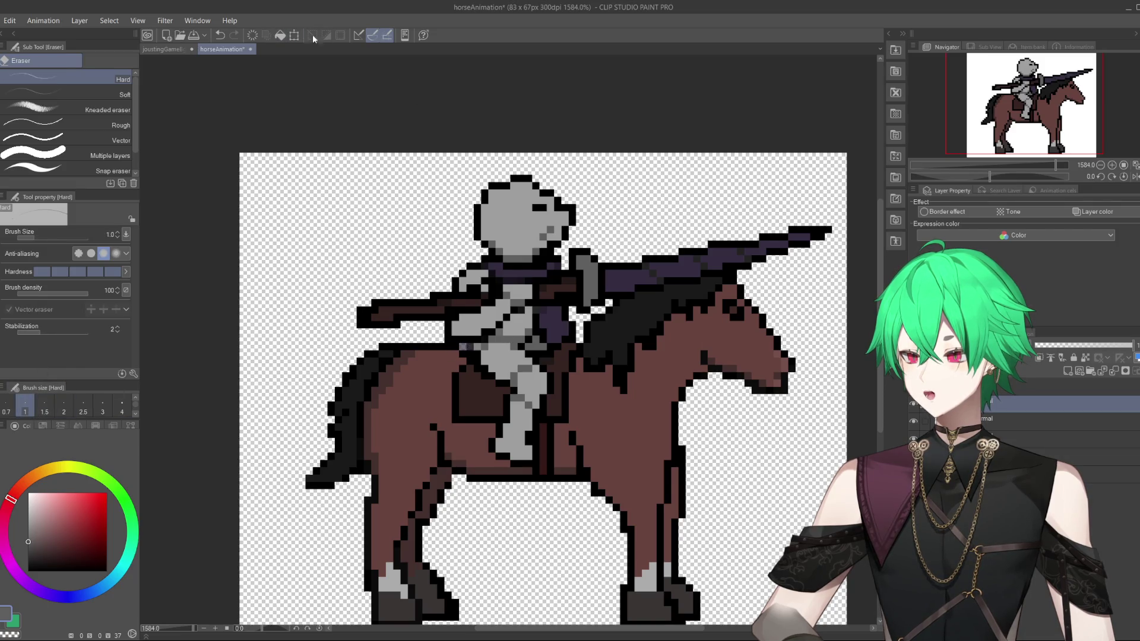
pyautogui.click(220, 35)
pyautogui.click(78, 253)
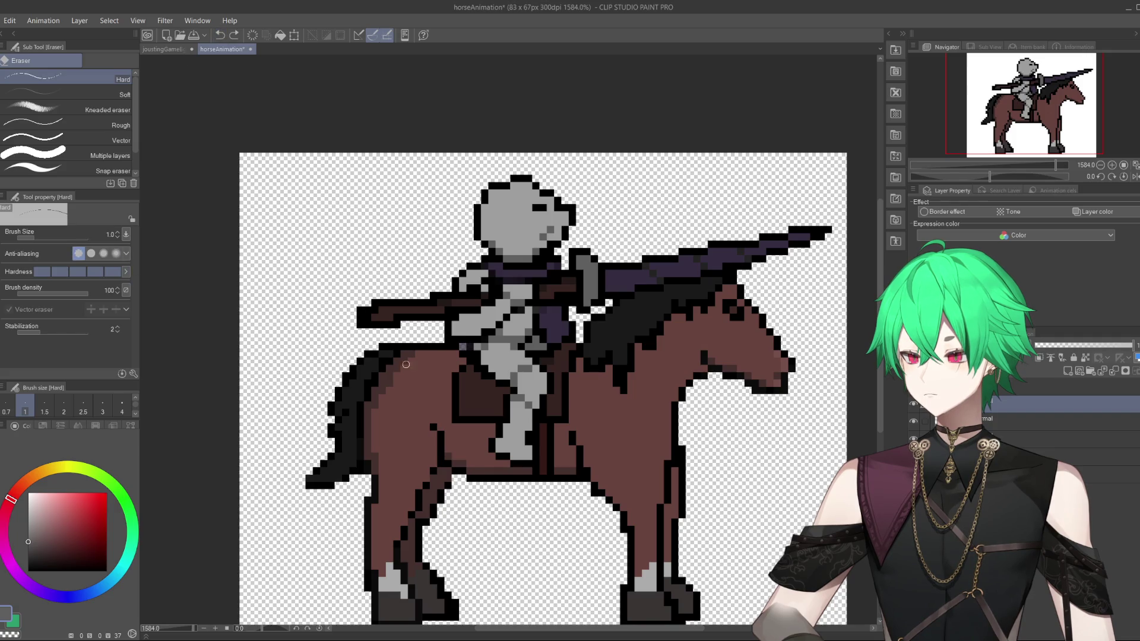
pyautogui.click(462, 347)
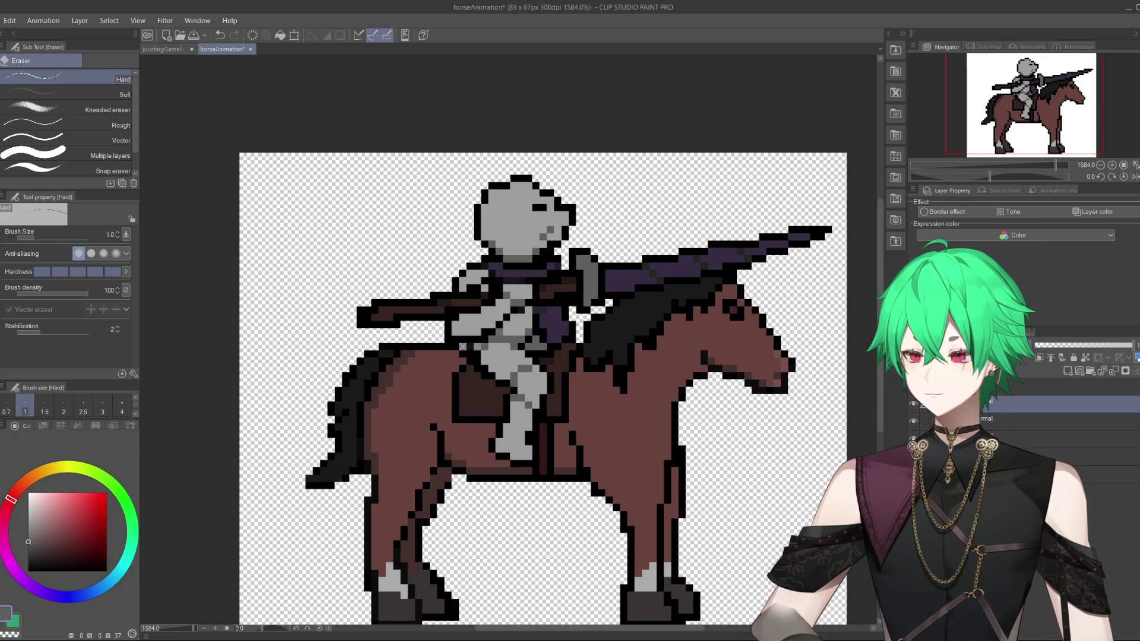
pyautogui.click(914, 421)
pyautogui.click(914, 421)
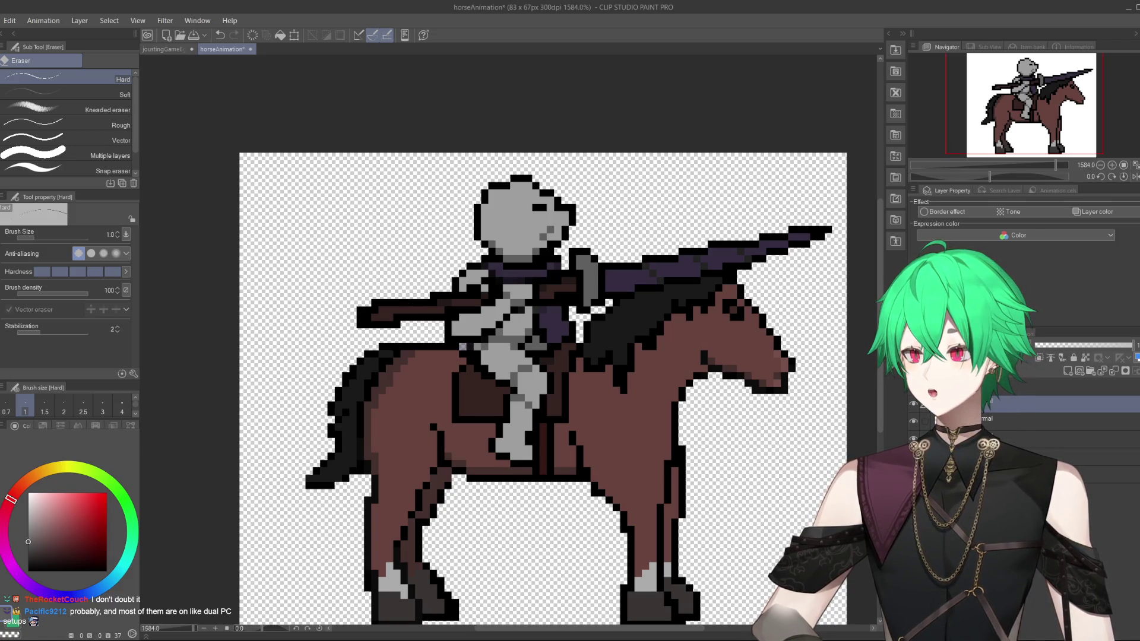
# Return to the pen, repick a slightly darker red, and check both animation frames.
pyautogui.press('p')
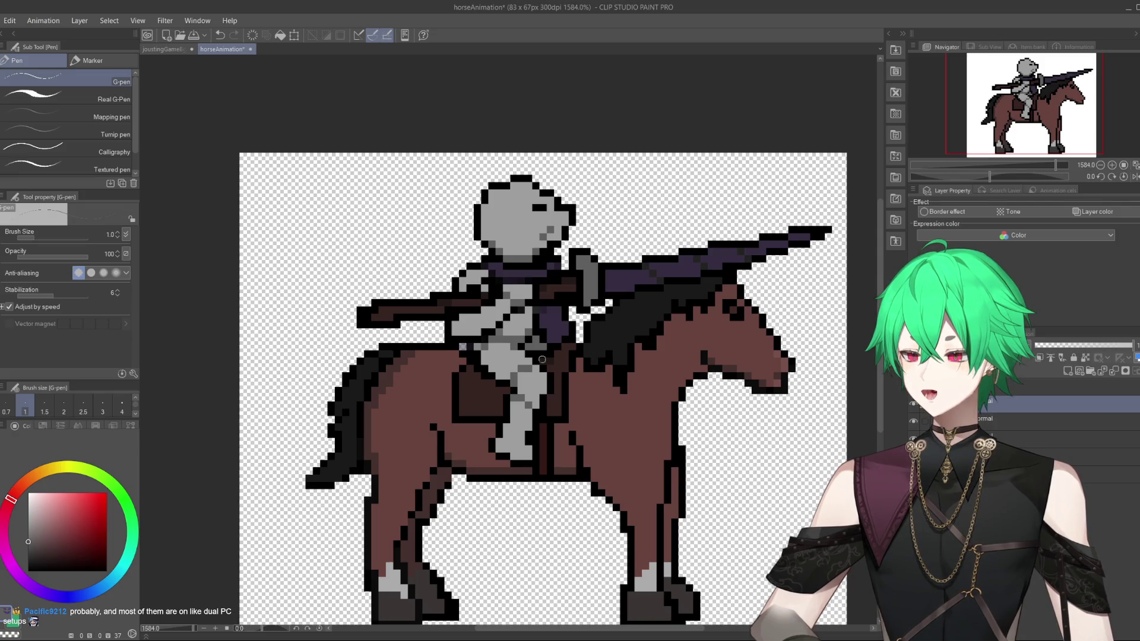
pyautogui.press('super')
pyautogui.press('super')
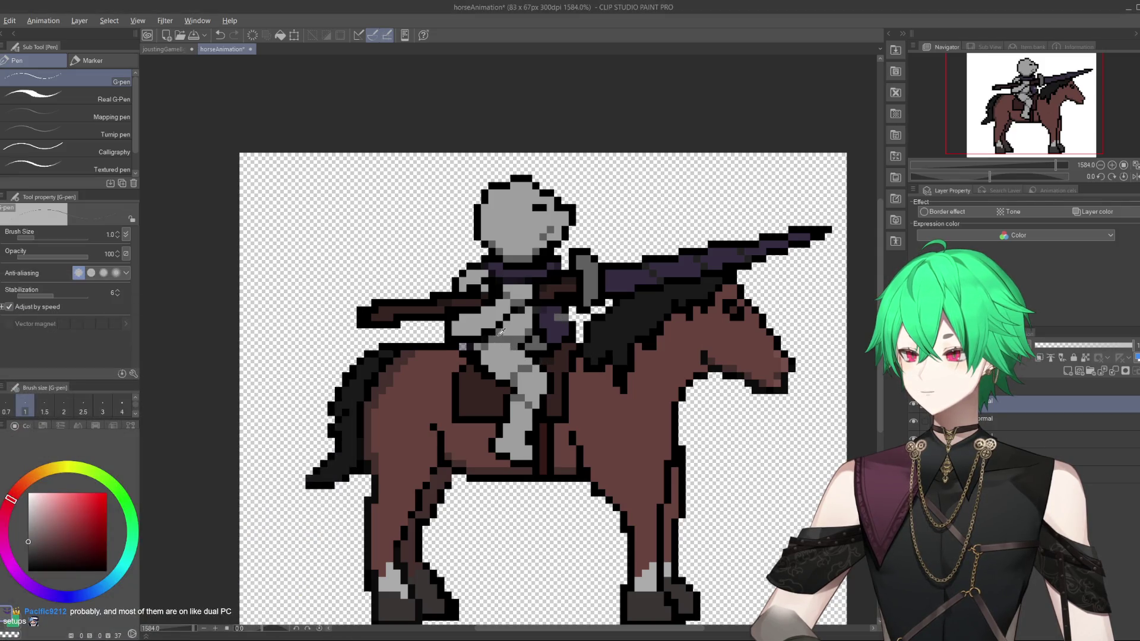
pyautogui.click(28, 522)
pyautogui.click(28, 531)
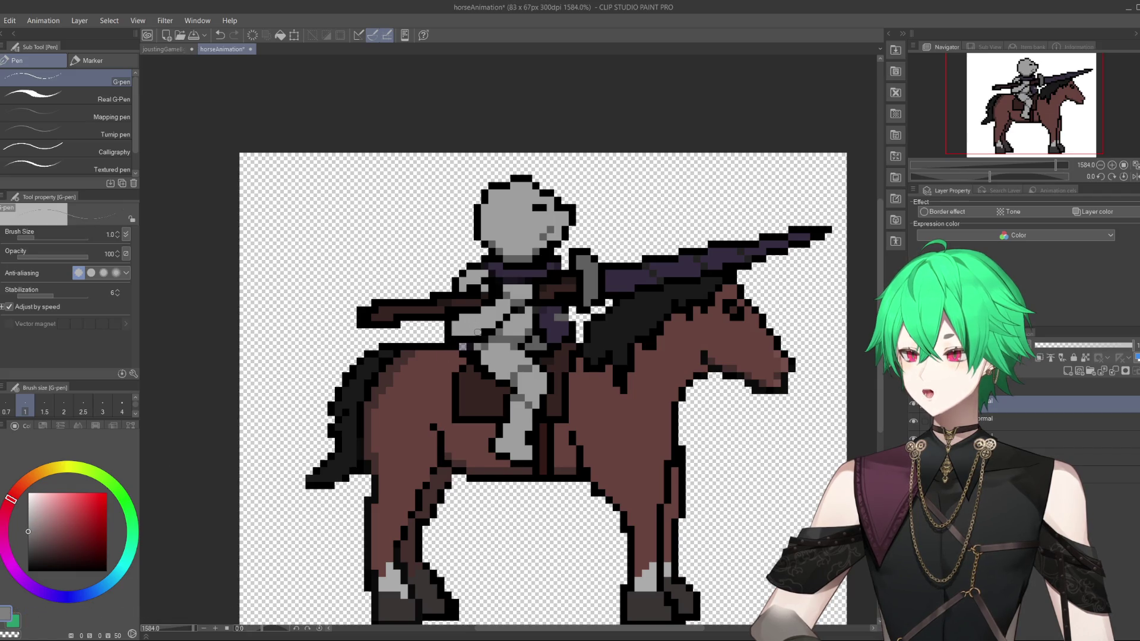
pyautogui.hotkey('ctrl', 'z')
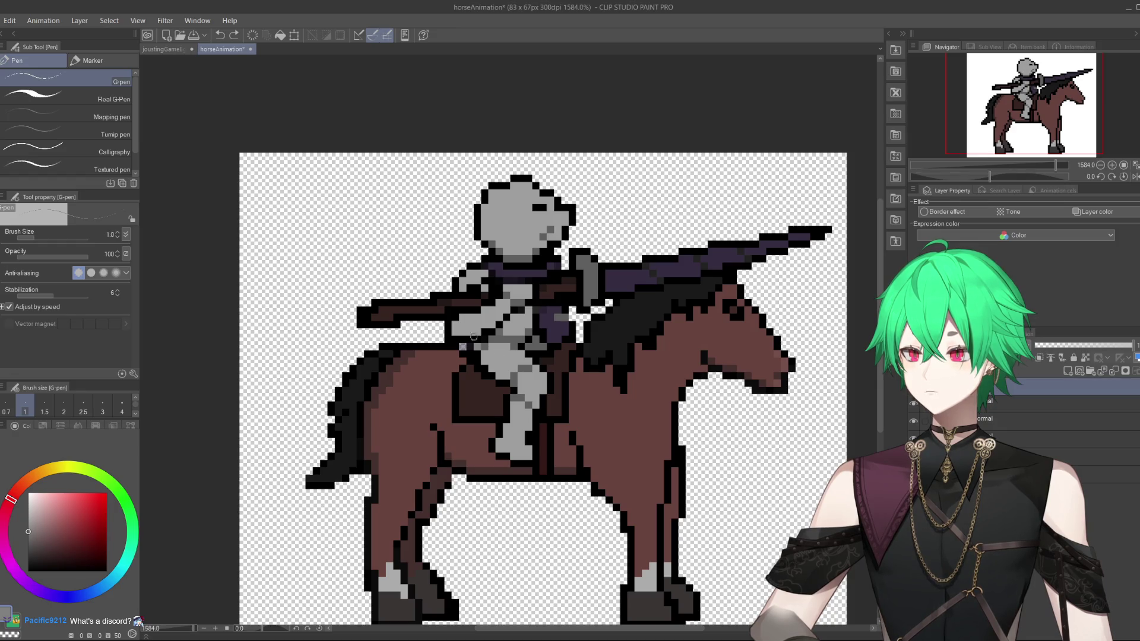
pyautogui.hotkey('ctrl', 'y')
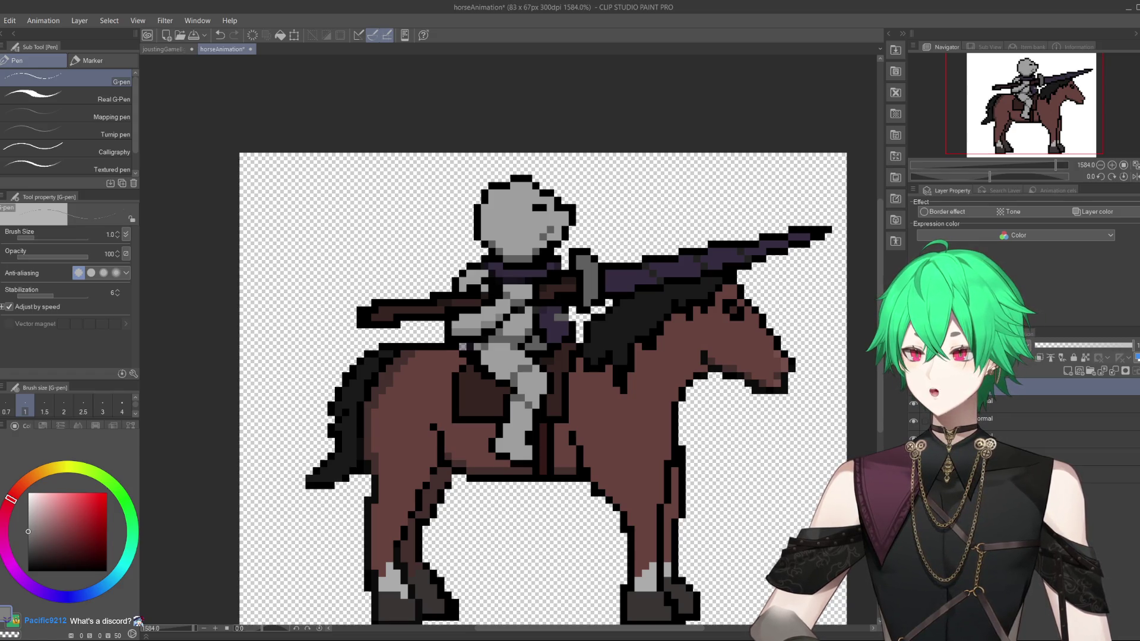
pyautogui.press('space')
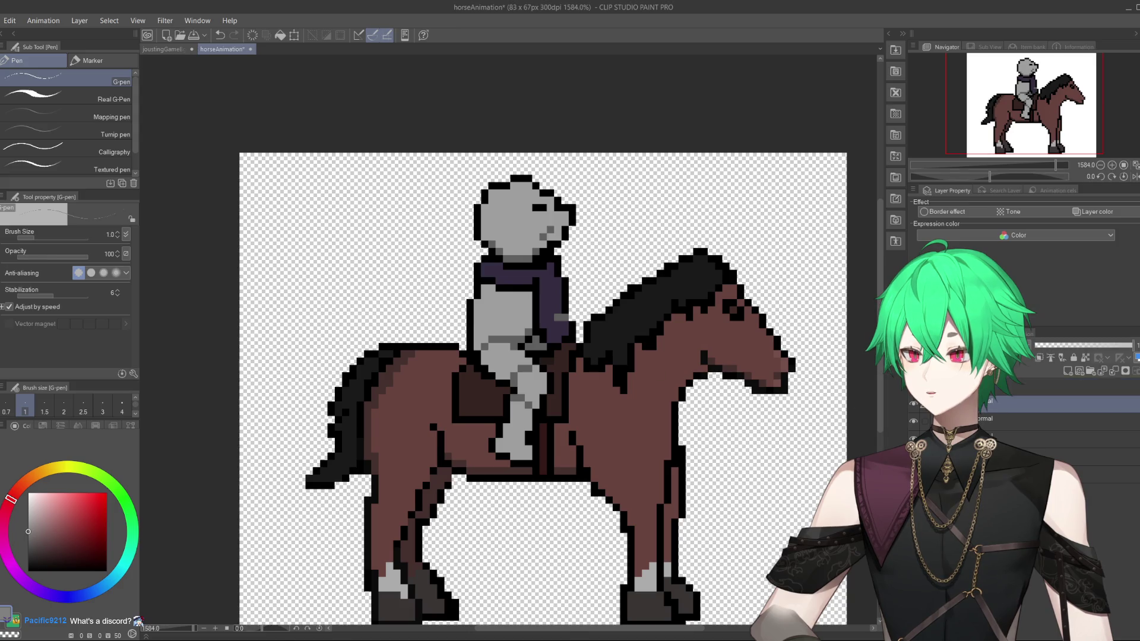
# Transform the lance layer and confirm it so the lance sits level.
pyautogui.hotkey('ctrl', 't')
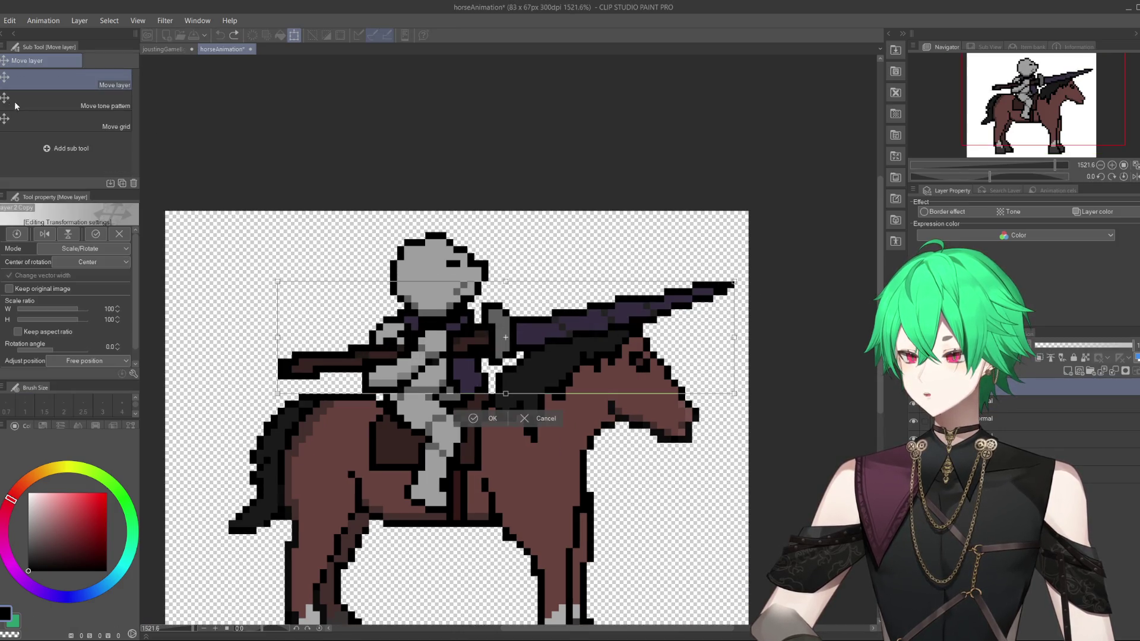
pyautogui.click(511, 244)
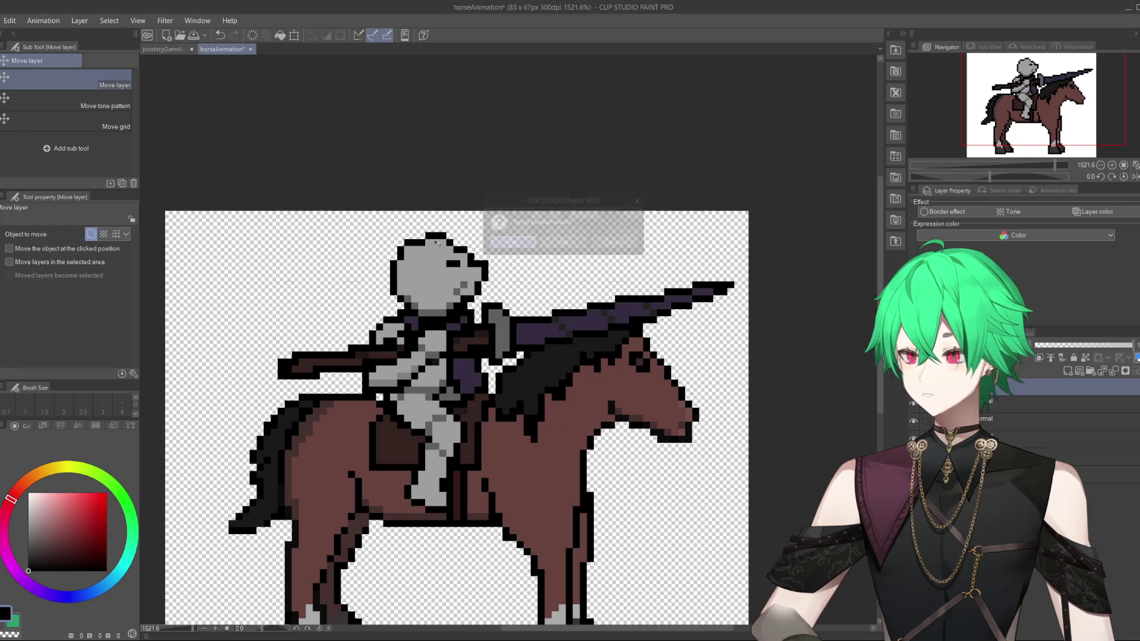
pyautogui.scroll(-2, 313, 226)
pyautogui.scroll(-2, 364, 309)
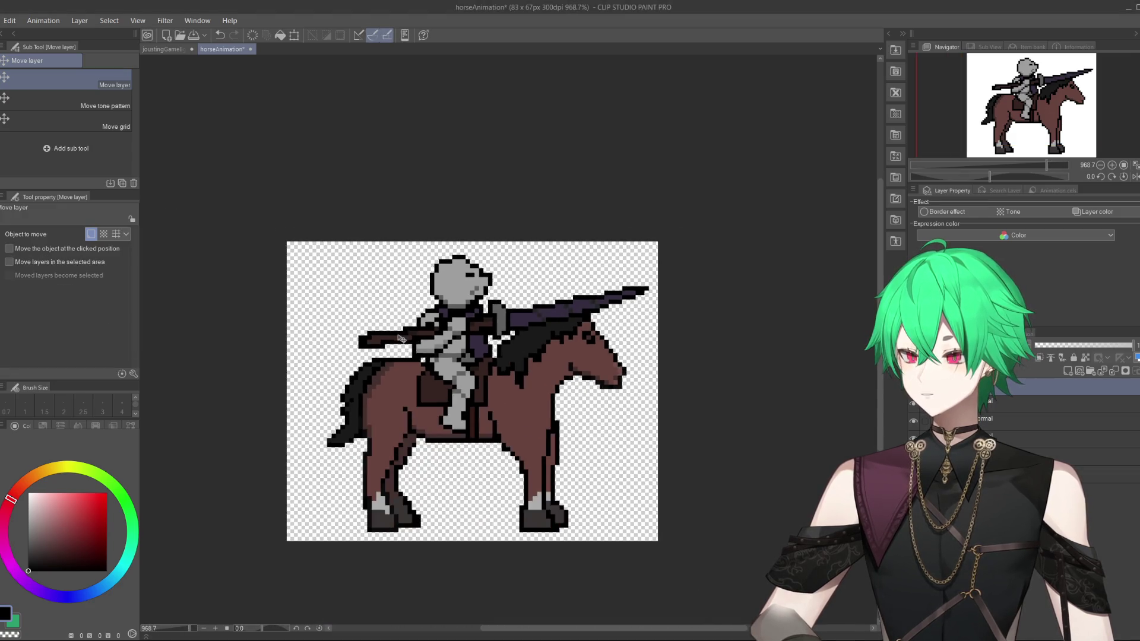
pyautogui.scroll(3, 467, 324)
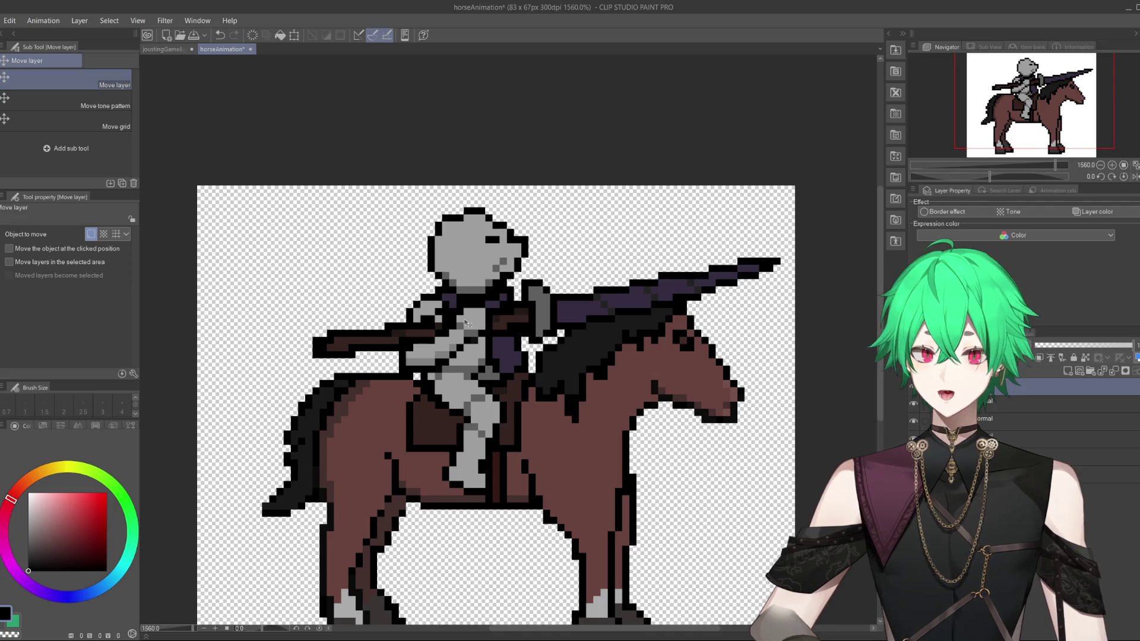
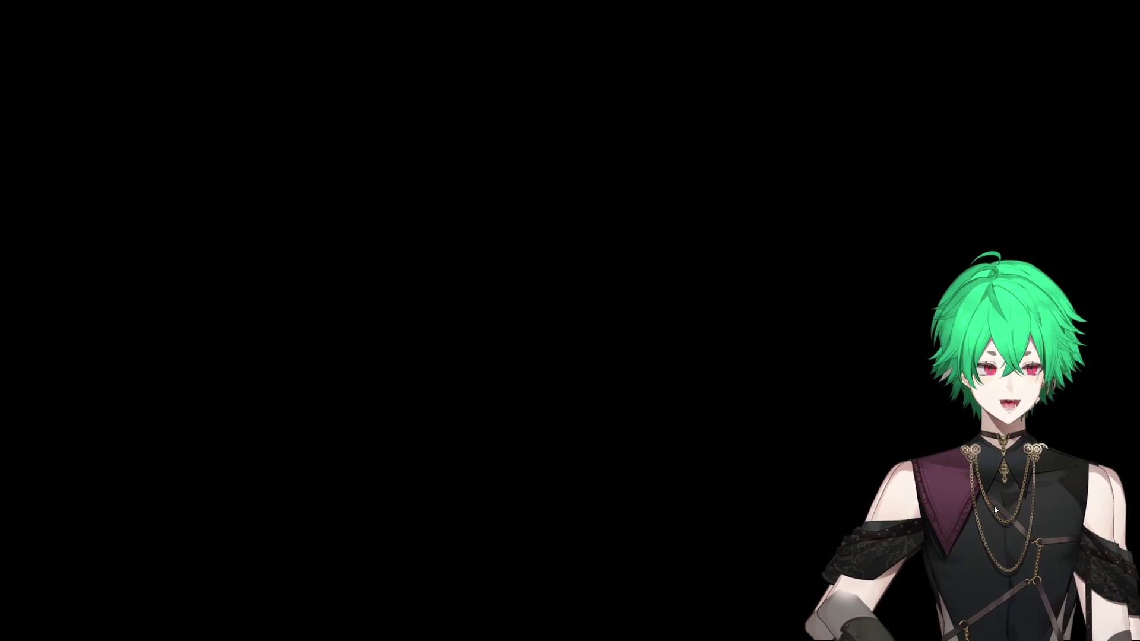
# Bring the horseAnimation canvas with the pixel-art knight on the brown horse back into view.
pyautogui.moveTo(1008, 527)
pyautogui.mouseDown()
pyautogui.moveTo(886, 506)
pyautogui.moveTo(807, 529)
pyautogui.moveTo(1007, 532)
pyautogui.moveTo(987, 529)
pyautogui.moveTo(996, 516)
pyautogui.mouseUp()
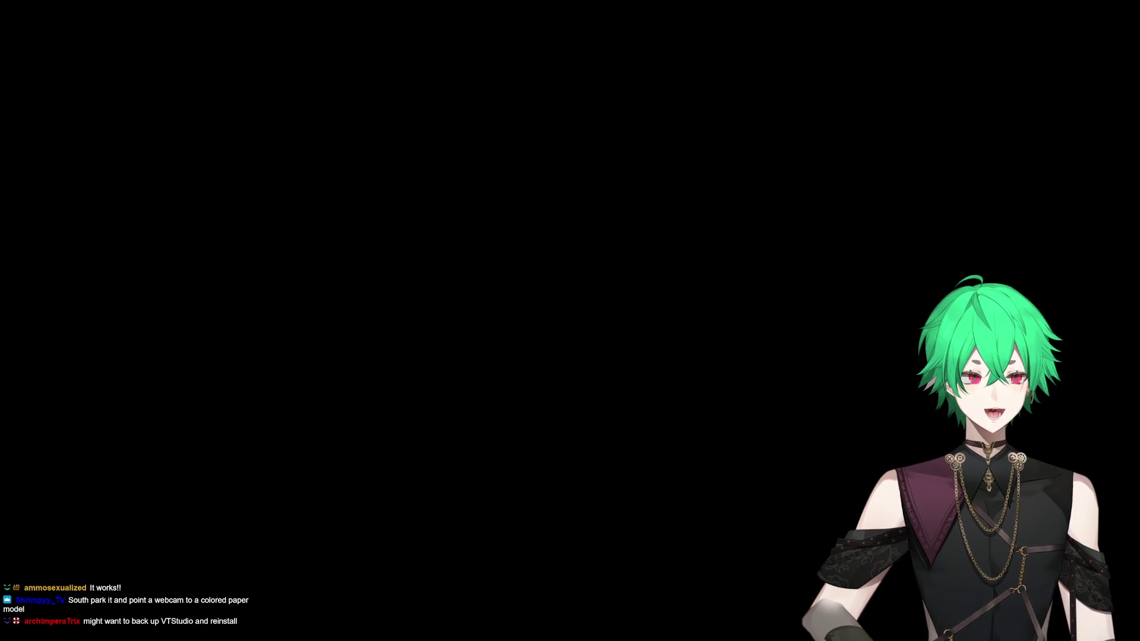
pyautogui.doubleClick(771, 309)
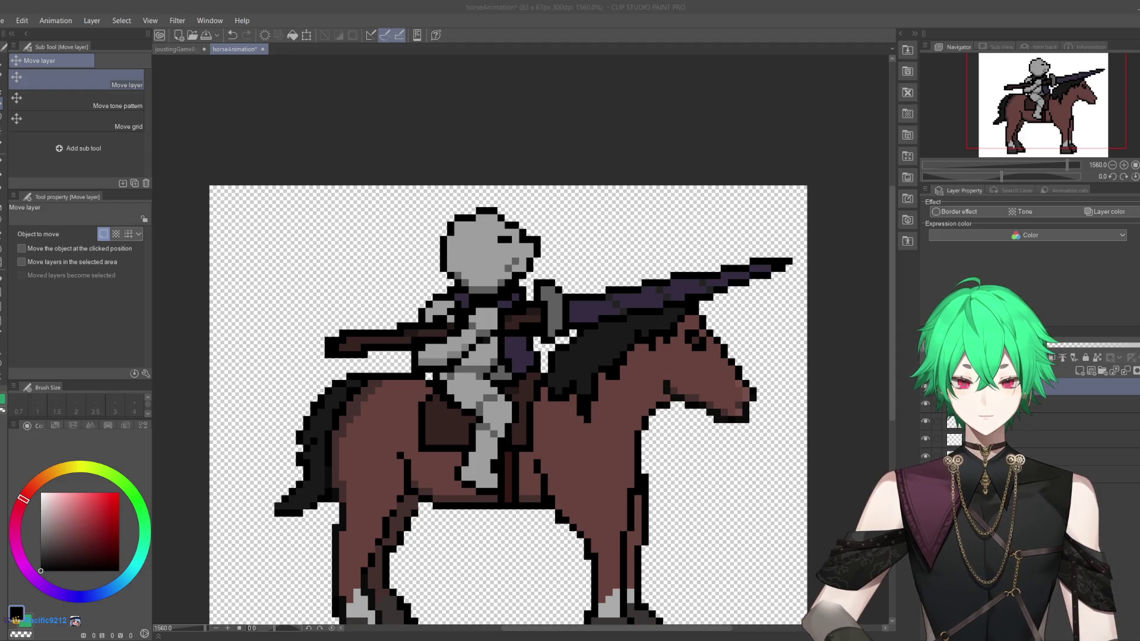
pyautogui.scroll(-4, 834, 411)
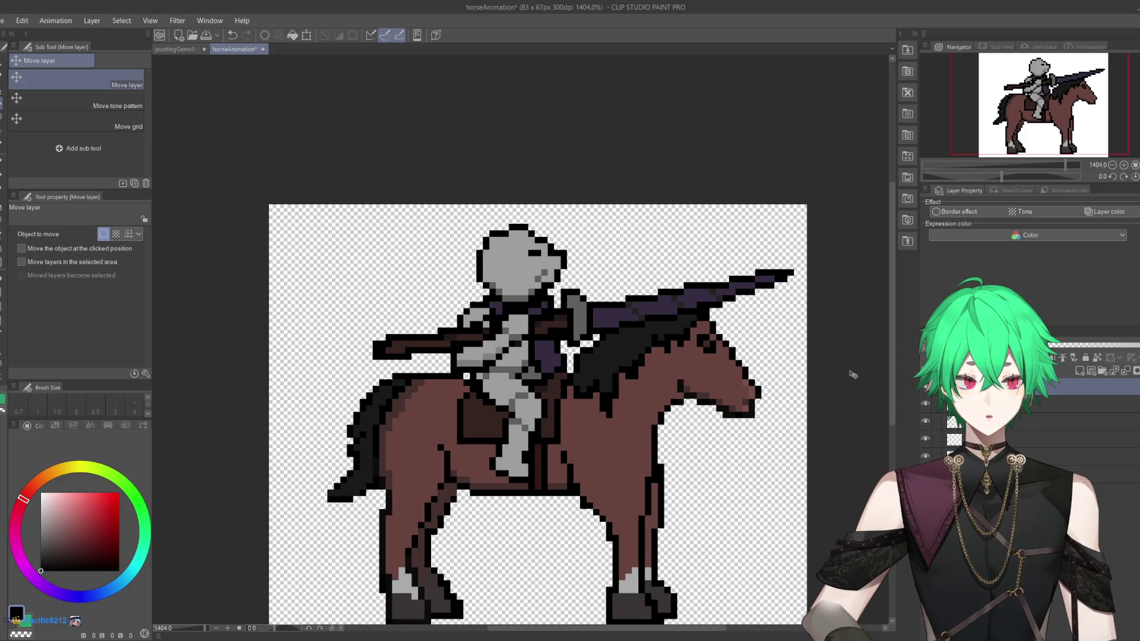
pyautogui.scroll(2, 834, 411)
pyautogui.scroll(1, 834, 411)
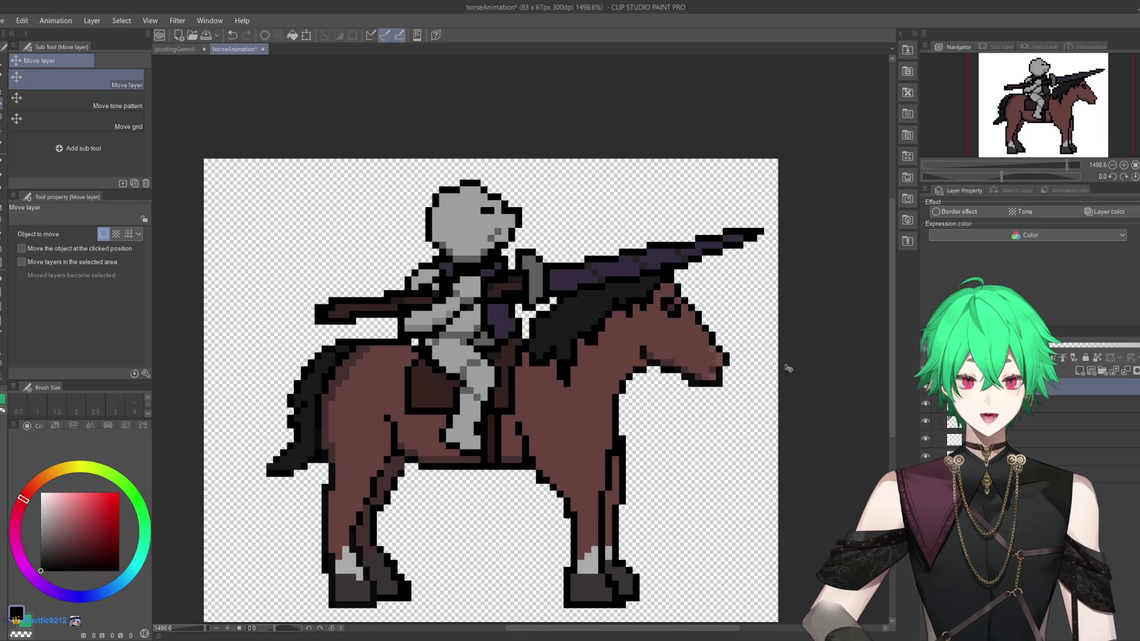
pyautogui.scroll(-1, 444, 465)
pyautogui.scroll(1, 444, 465)
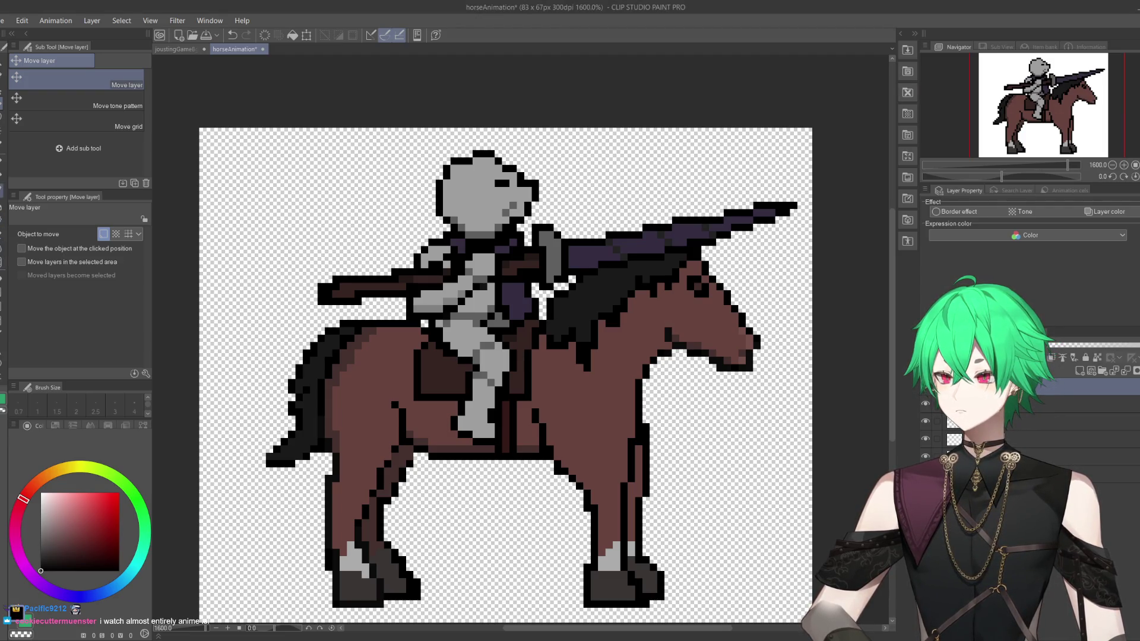
# Settle on the pen tool and sample the light grey from the knight's helmet.
pyautogui.click(1, 176)
pyautogui.scroll(2, 429, 240)
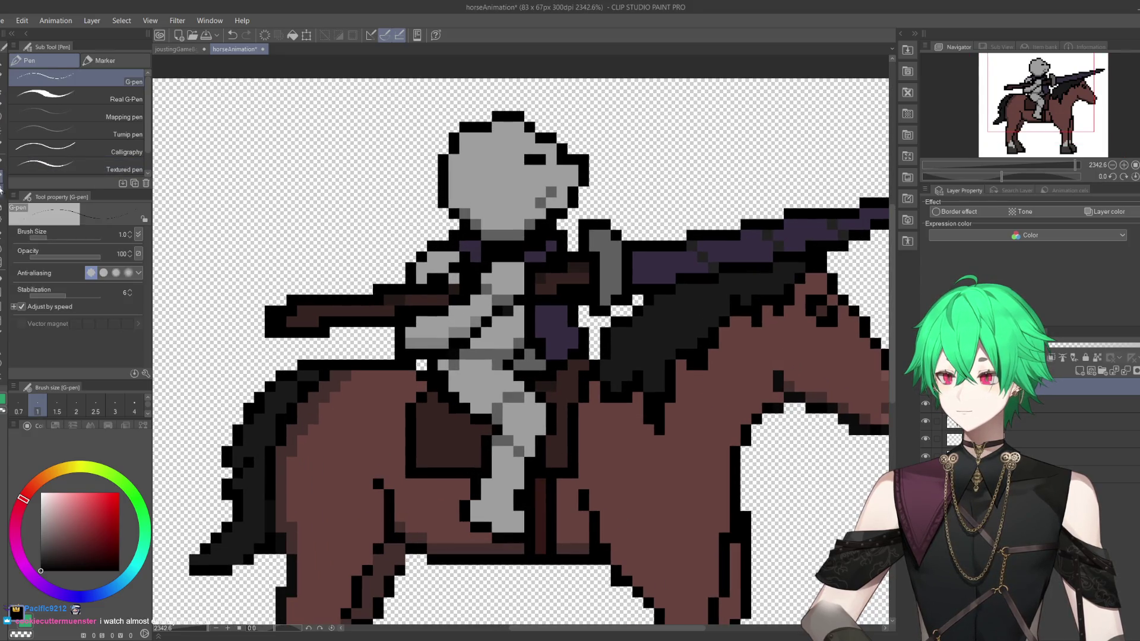
pyautogui.click(2, 170)
pyautogui.press('p')
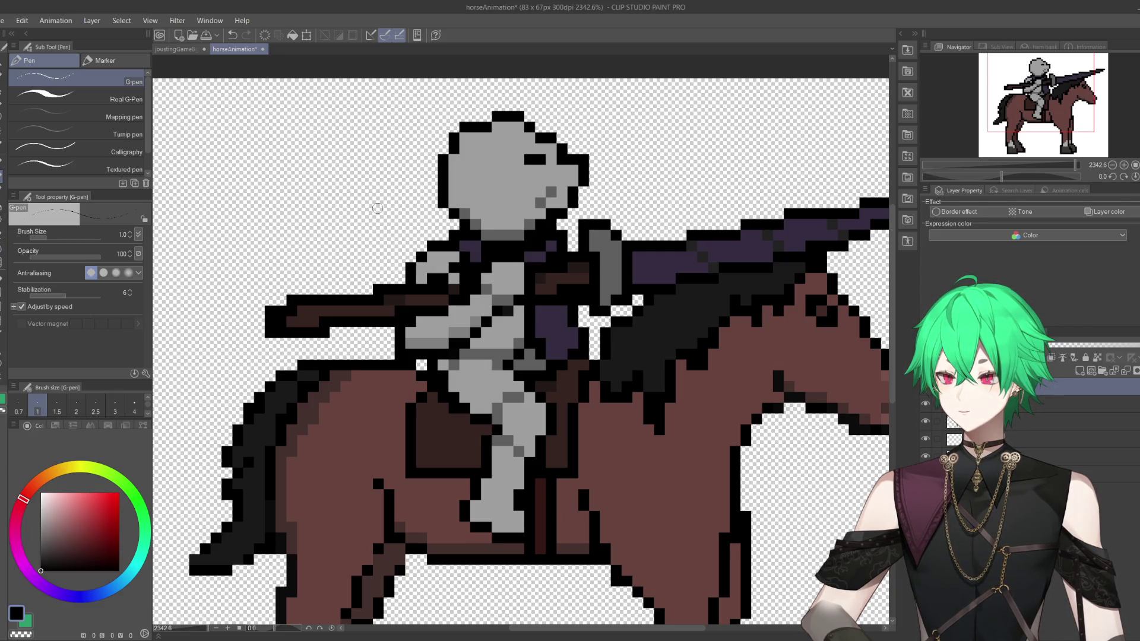
pyautogui.keyDown('alt'); pyautogui.click(490, 190); pyautogui.keyUp('alt')
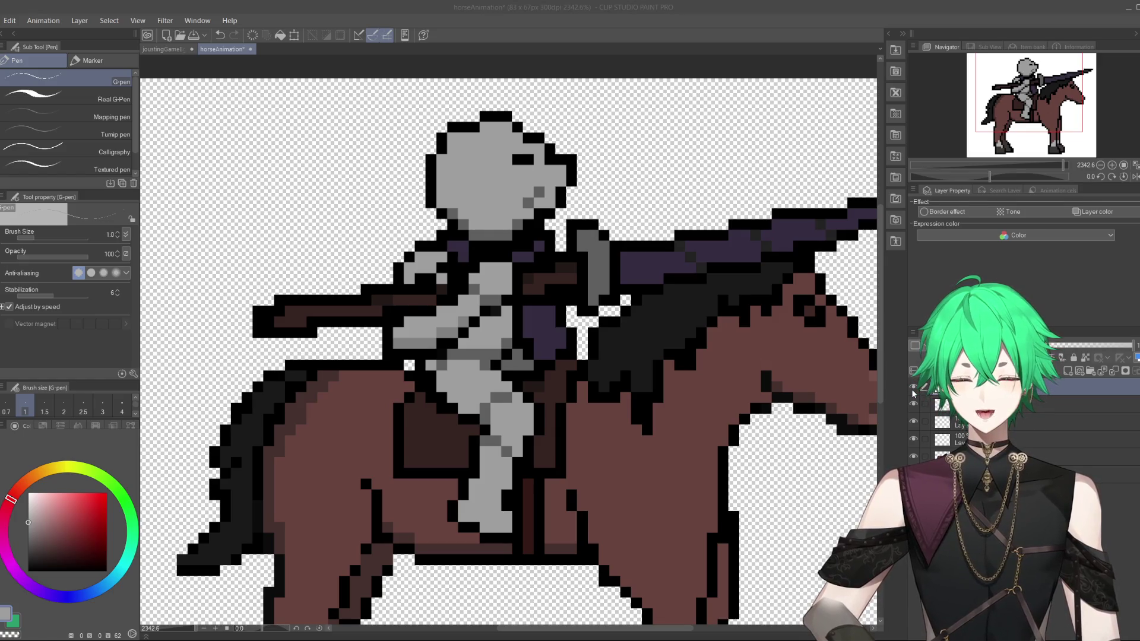
pyautogui.click(913, 393)
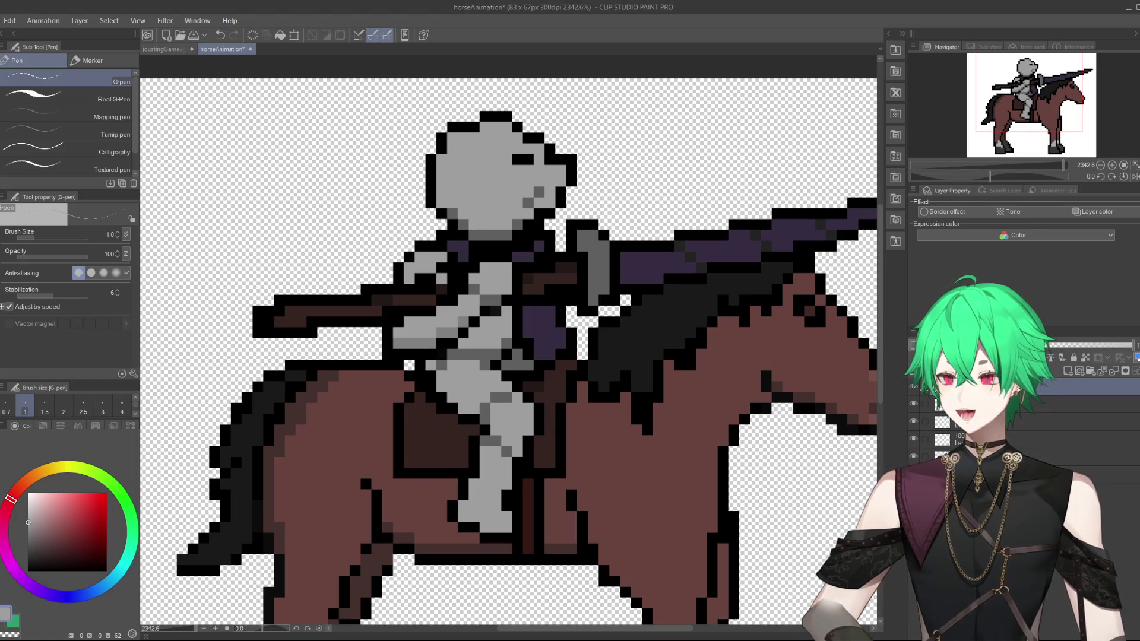
# Toggle the lance and pennant layer's visibility on and off to compare the sprite.
pyautogui.click(914, 387)
pyautogui.click(913, 388)
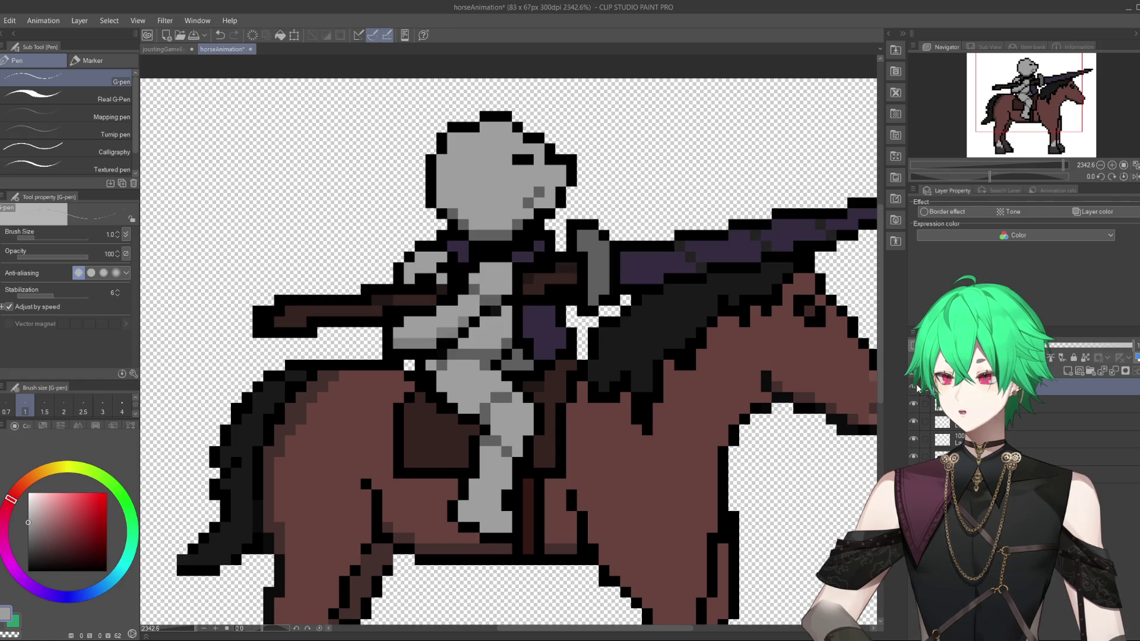
pyautogui.click(917, 388)
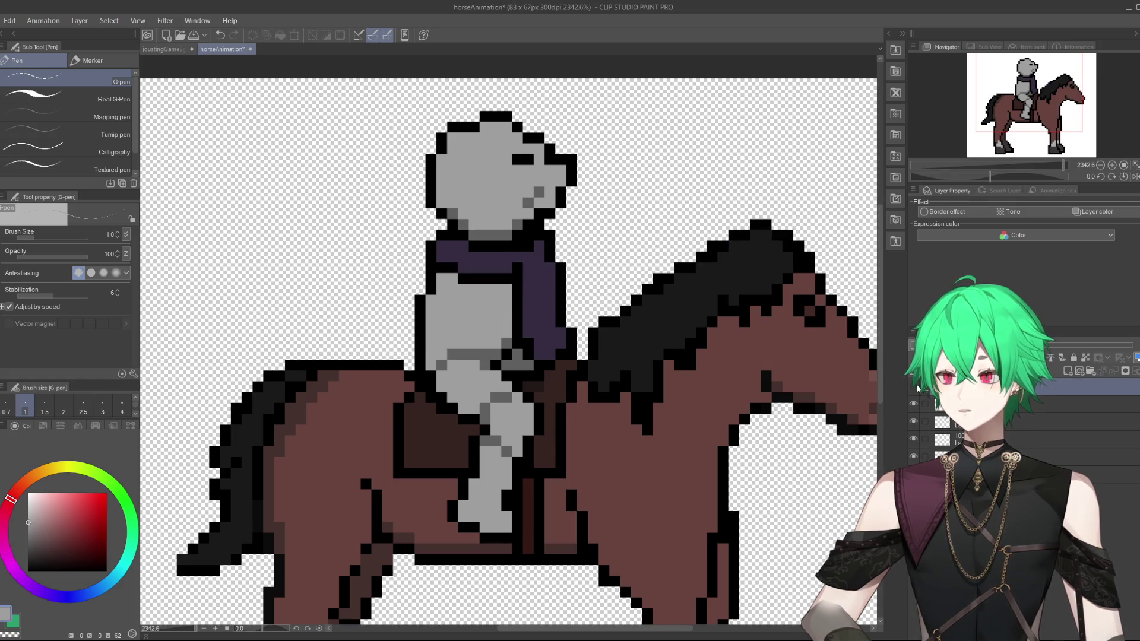
pyautogui.click(917, 388)
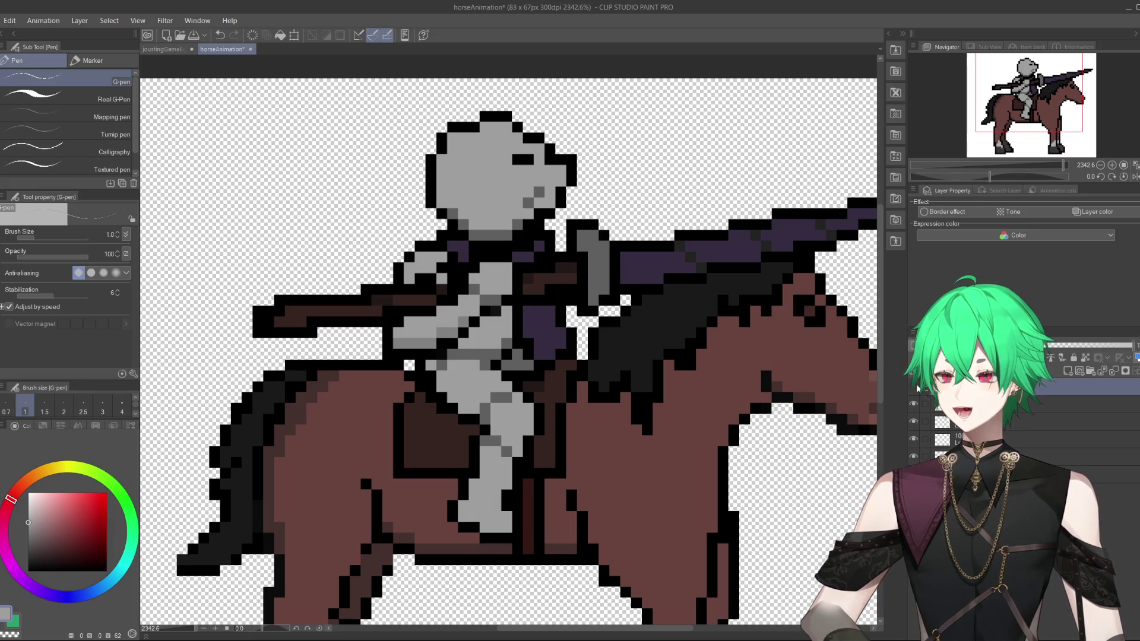
pyautogui.click(916, 388)
pyautogui.scroll(-3, 606, 285)
pyautogui.scroll(2, 606, 285)
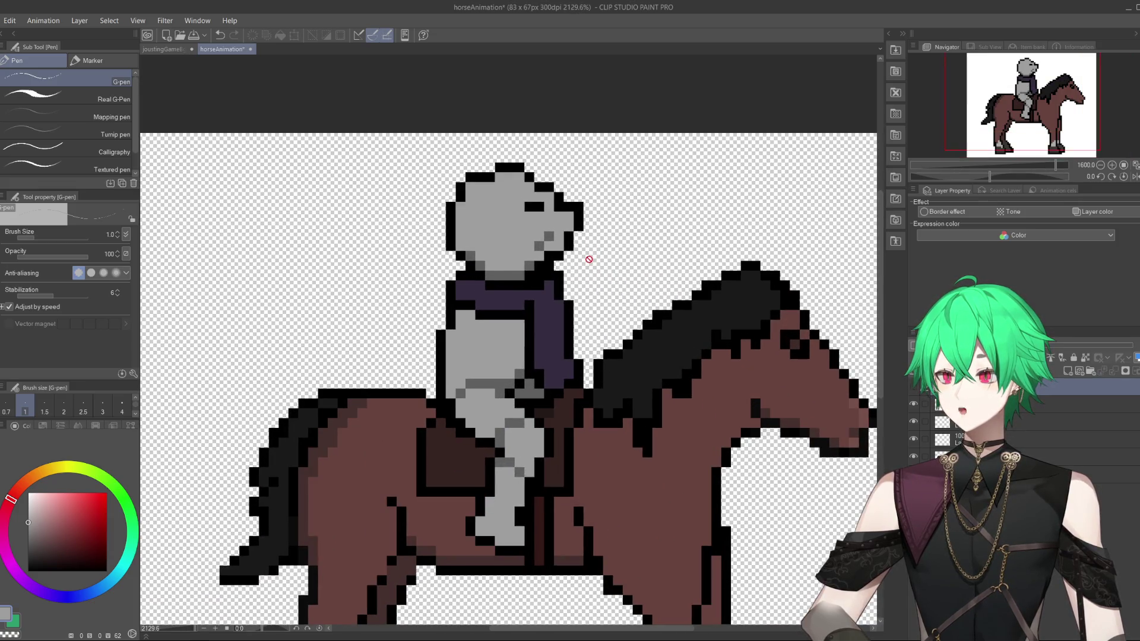
# Hide the lance and pennant layer and select the layer below for the reins.
pyautogui.click(917, 391)
pyautogui.scroll(-3, 579, 340)
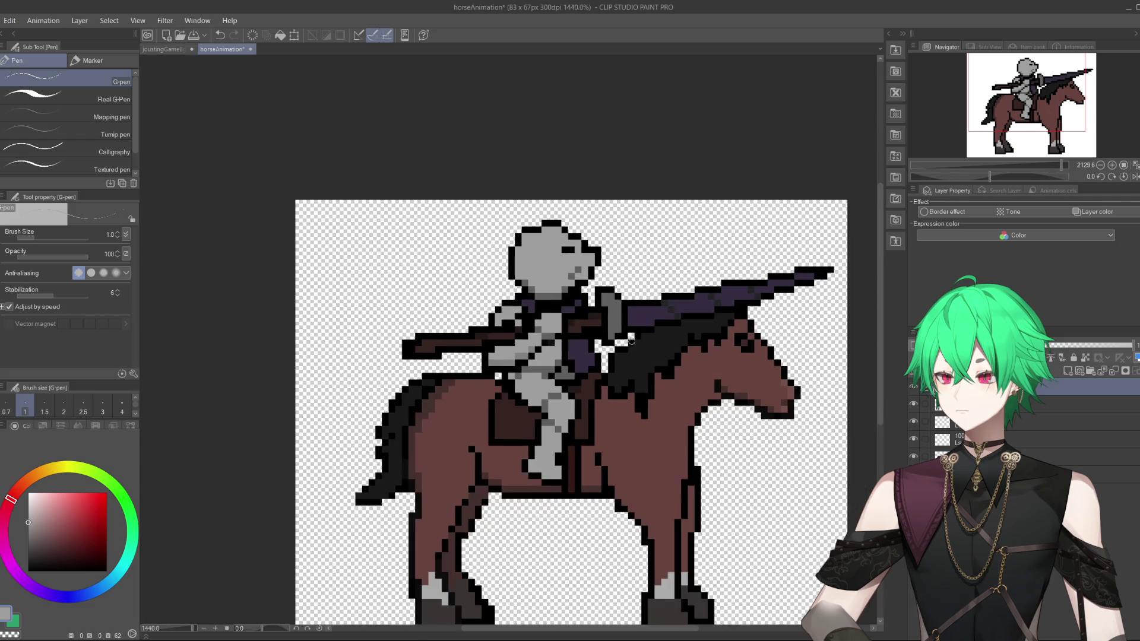
pyautogui.scroll(3, 611, 315)
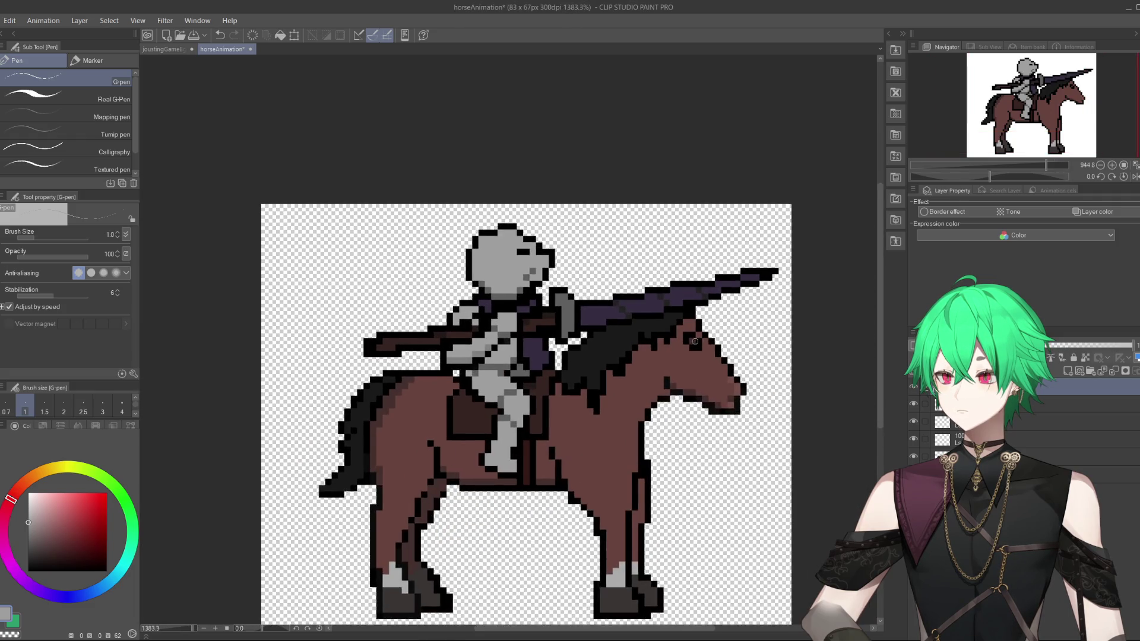
pyautogui.scroll(-1, 611, 315)
pyautogui.scroll(1, 622, 306)
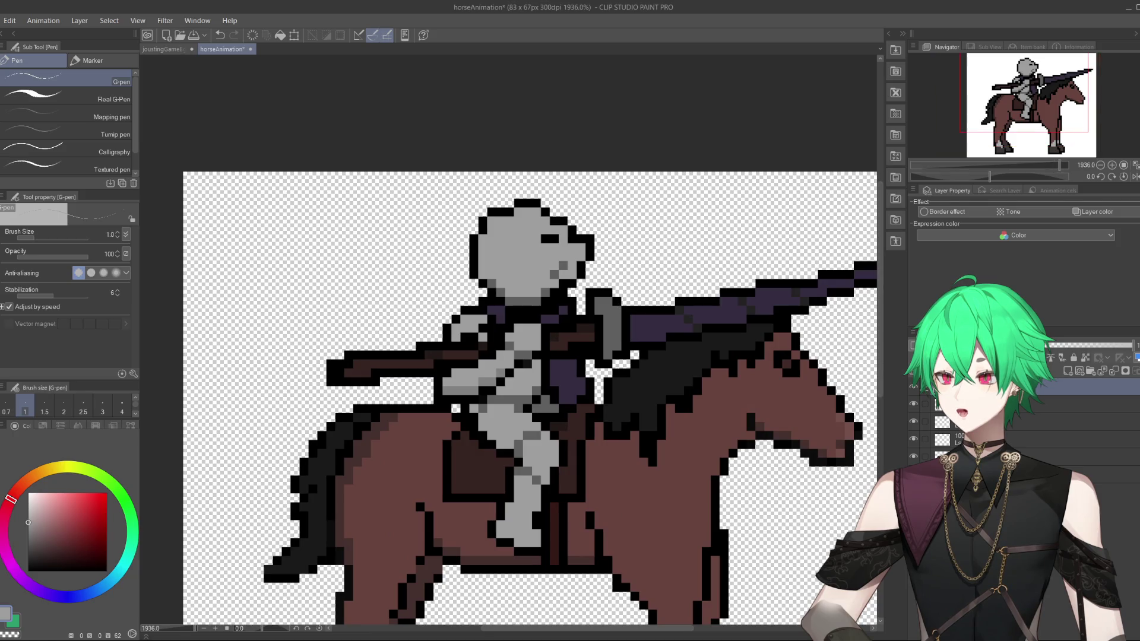
pyautogui.click(914, 387)
pyautogui.click(942, 421)
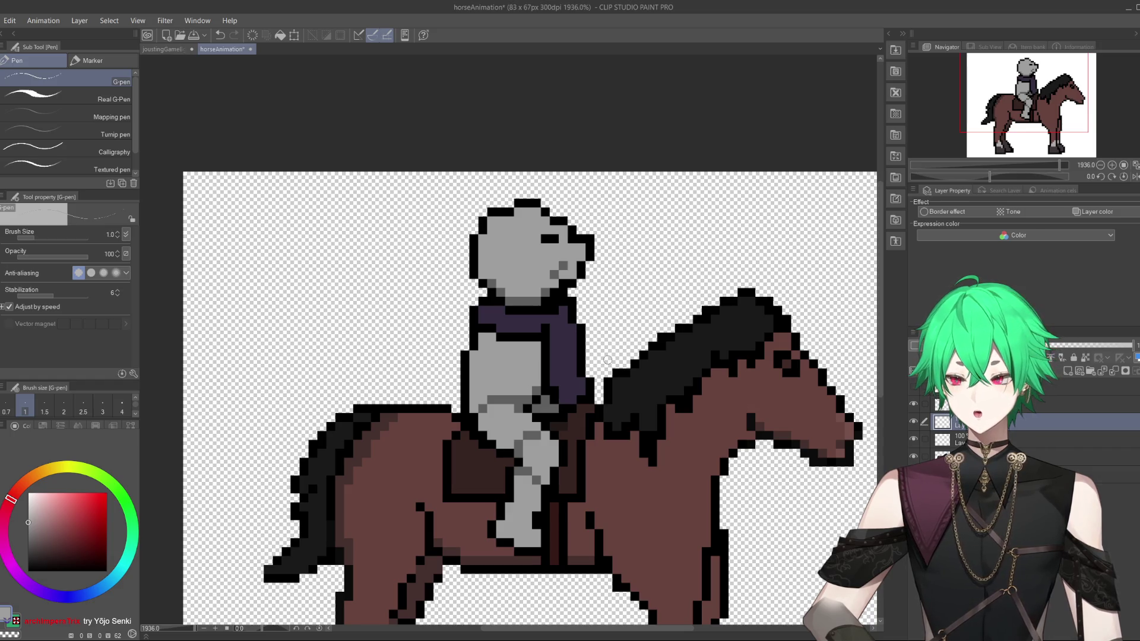
# Sample black from the mane and draw a thin rein from the helmet to the horse's neck.
pyautogui.keyDown('alt'); pyautogui.click(607, 360); pyautogui.keyUp('alt')
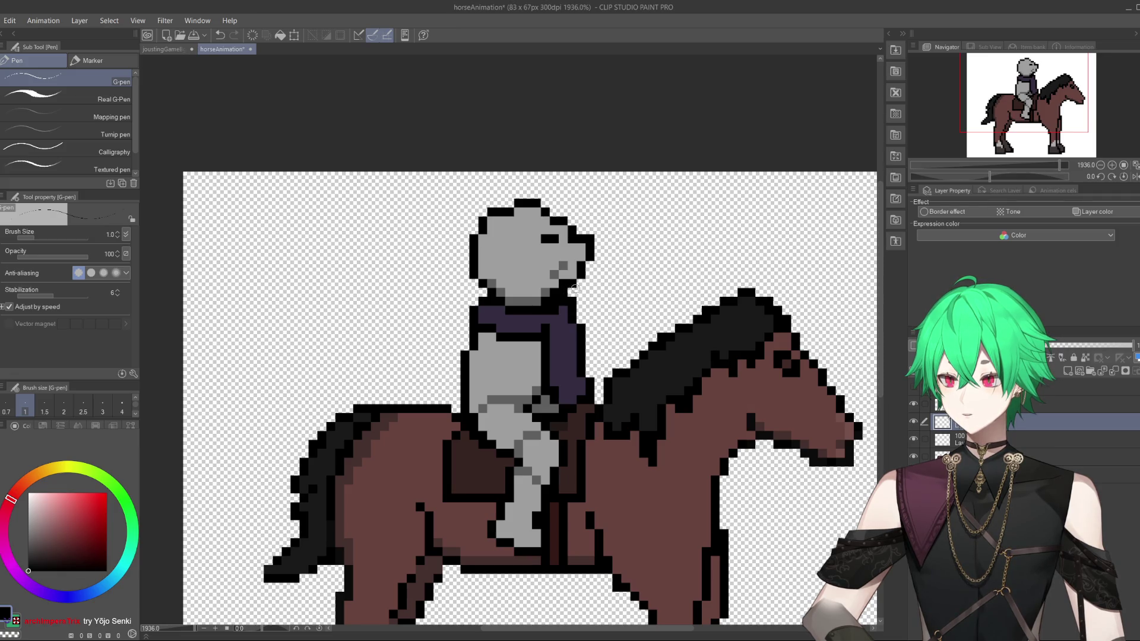
pyautogui.moveTo(572, 287)
pyautogui.mouseDown()
pyautogui.moveTo(623, 282)
pyautogui.moveTo(608, 356)
pyautogui.mouseUp()
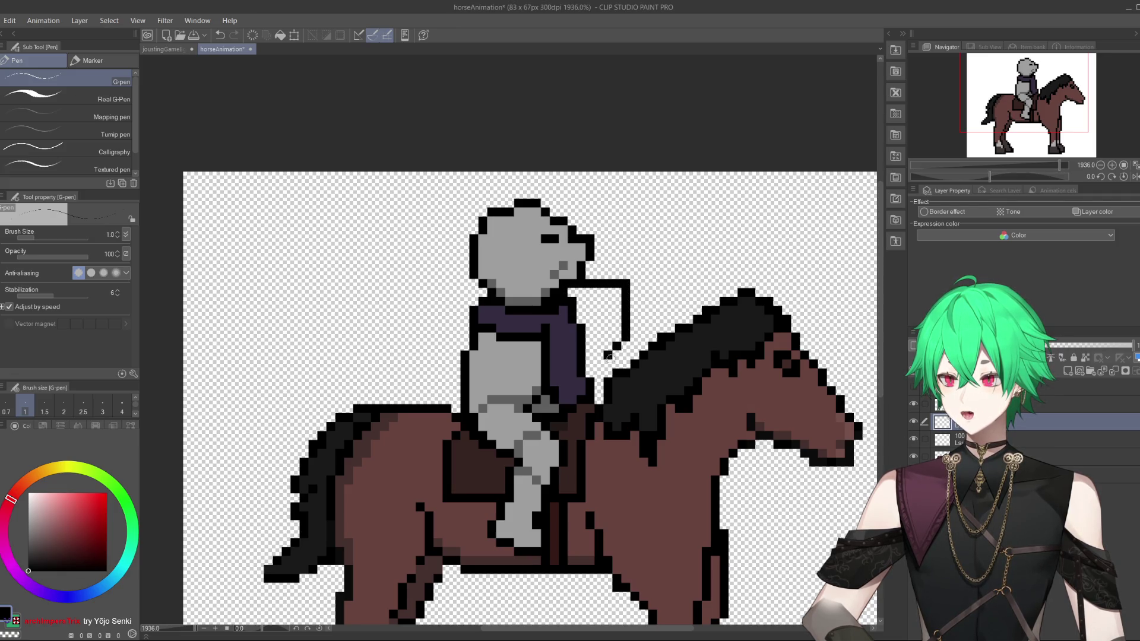
pyautogui.click(219, 35)
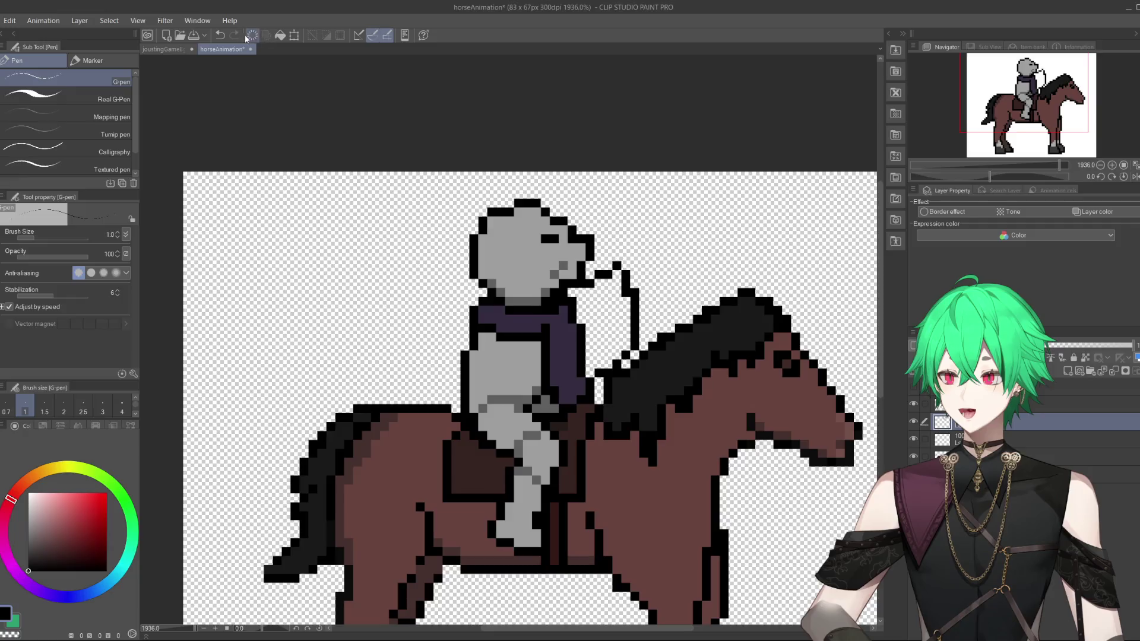
pyautogui.click(220, 35)
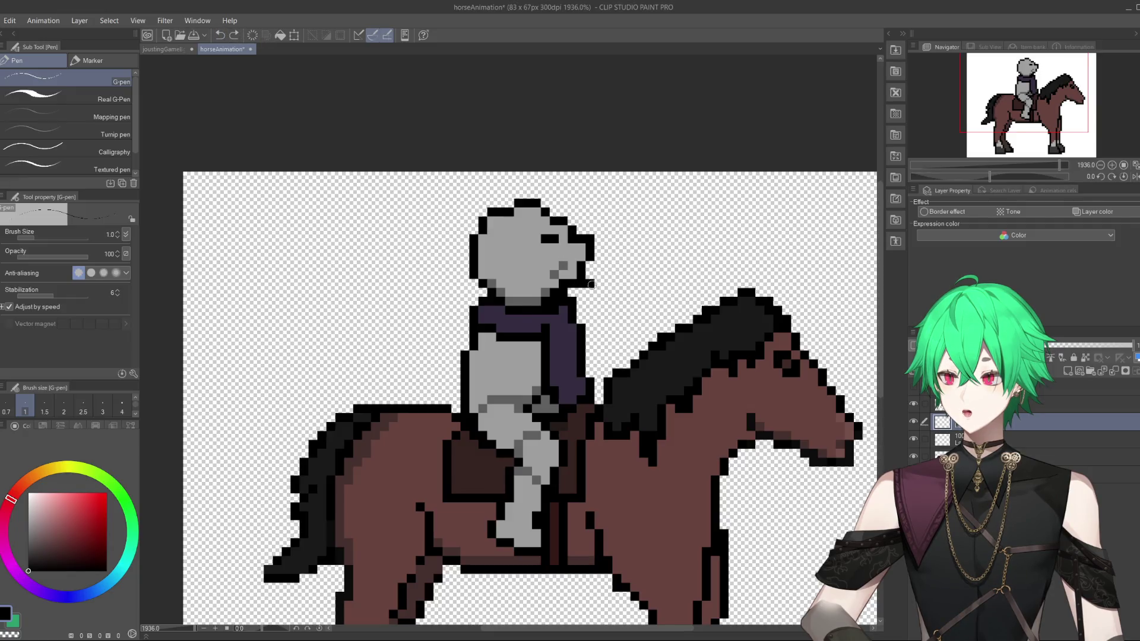
pyautogui.moveTo(592, 284)
pyautogui.mouseDown()
pyautogui.moveTo(620, 283)
pyautogui.moveTo(593, 377)
pyautogui.mouseUp()
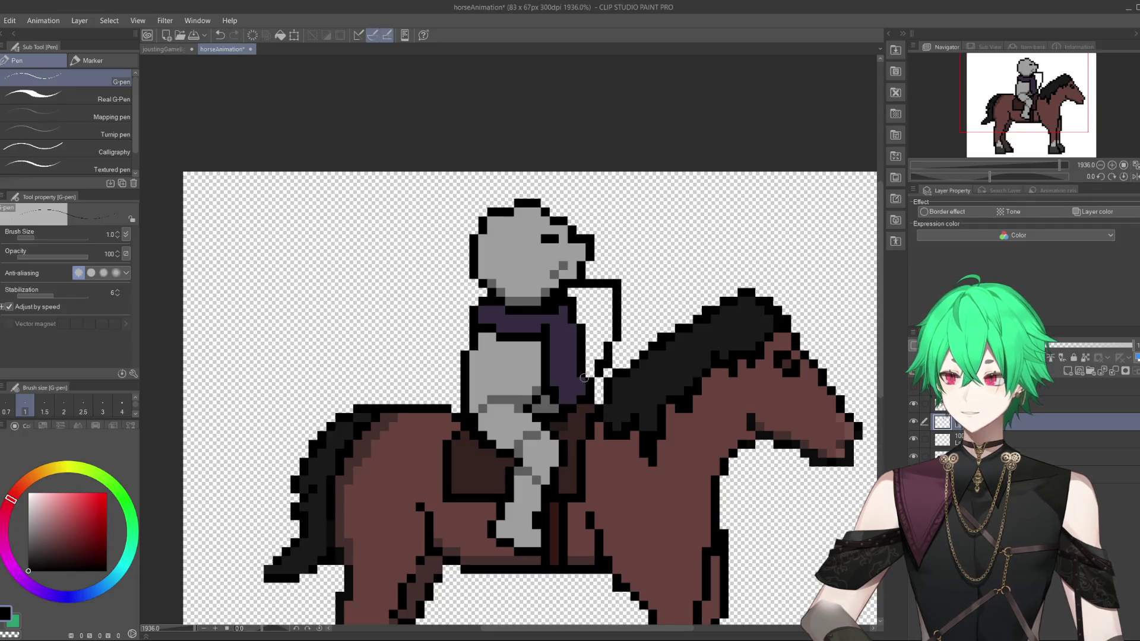
pyautogui.click(220, 35)
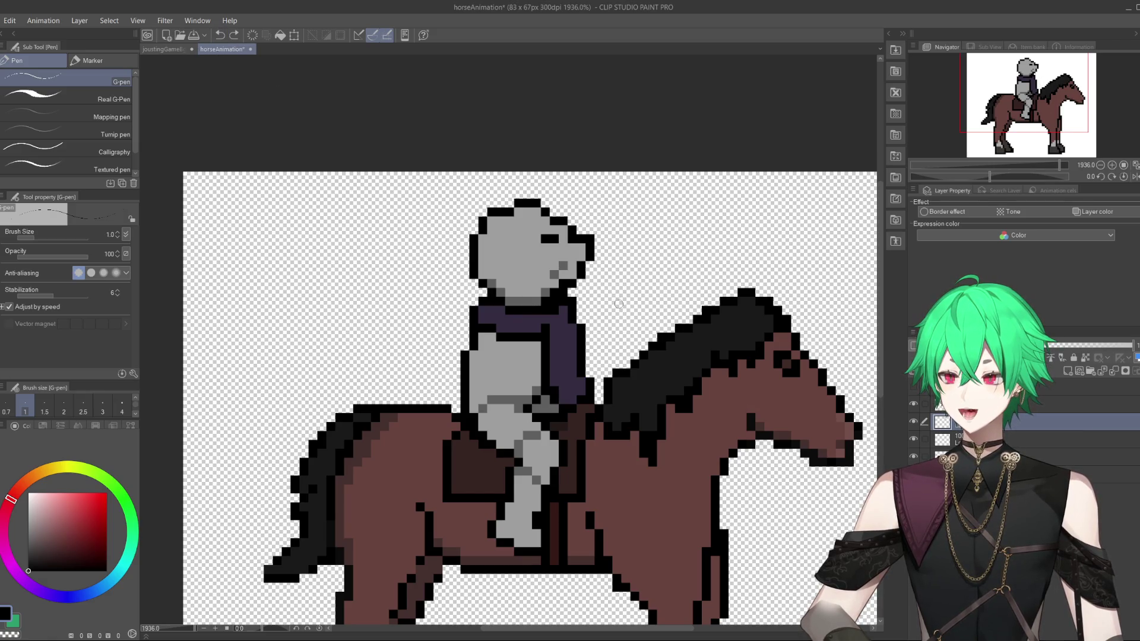
pyautogui.moveTo(568, 284)
pyautogui.mouseDown()
pyautogui.moveTo(631, 285)
pyautogui.moveTo(596, 389)
pyautogui.mouseUp()
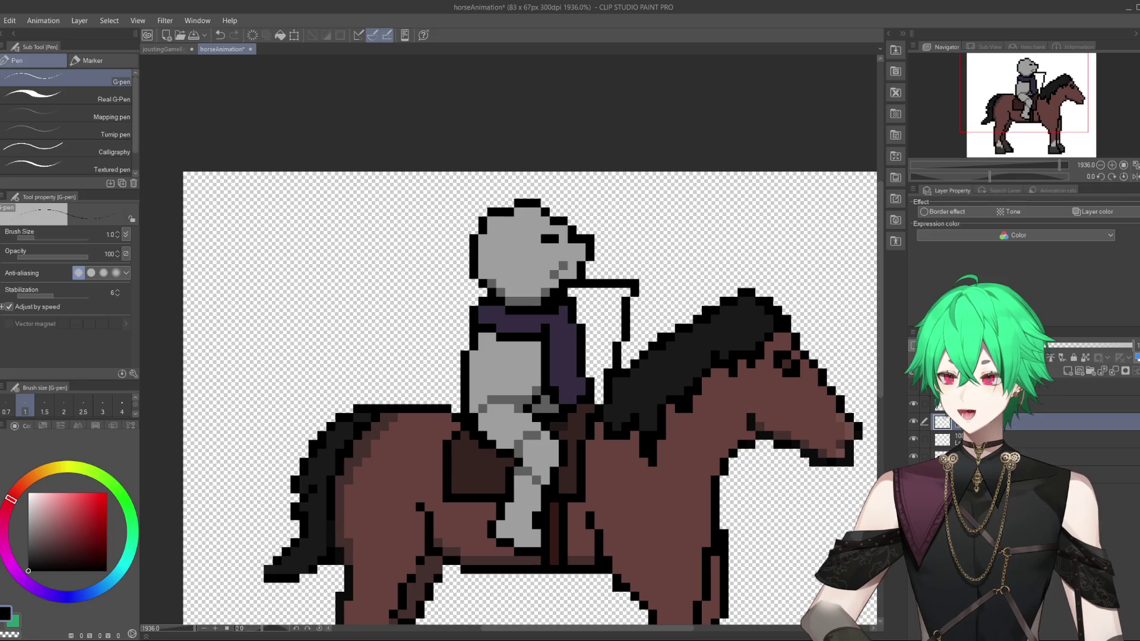
pyautogui.click(220, 35)
pyautogui.moveTo(595, 292)
pyautogui.mouseDown()
pyautogui.moveTo(645, 295)
pyautogui.moveTo(625, 355)
pyautogui.moveTo(587, 392)
pyautogui.mouseUp()
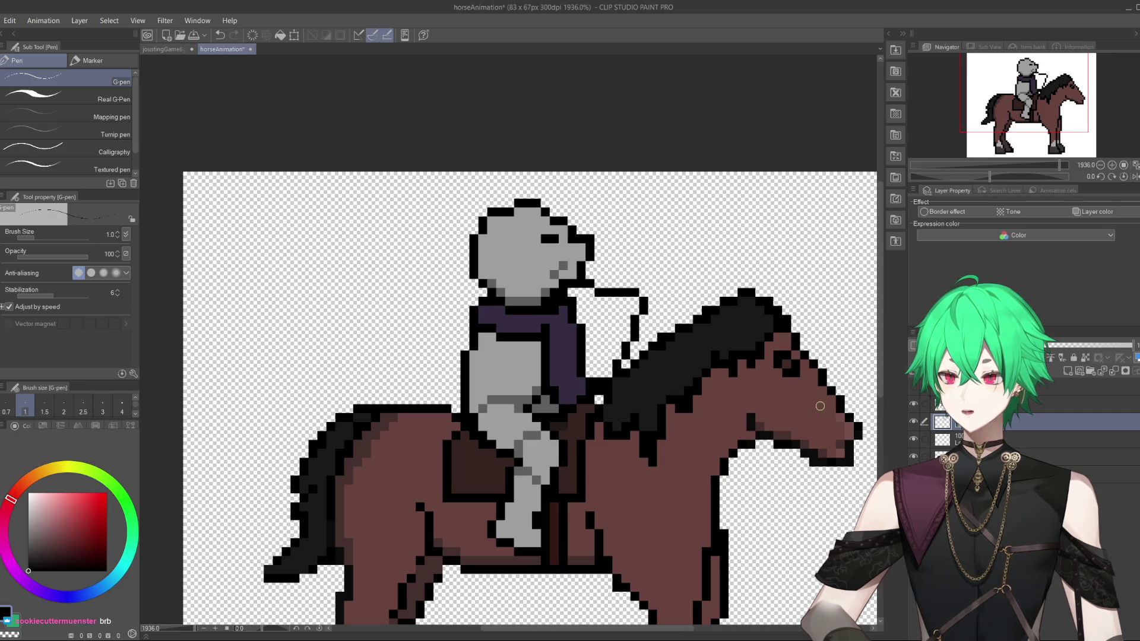
# Outline a new armour arm above the horse's neck in black and fill it light grey.
pyautogui.click(913, 405)
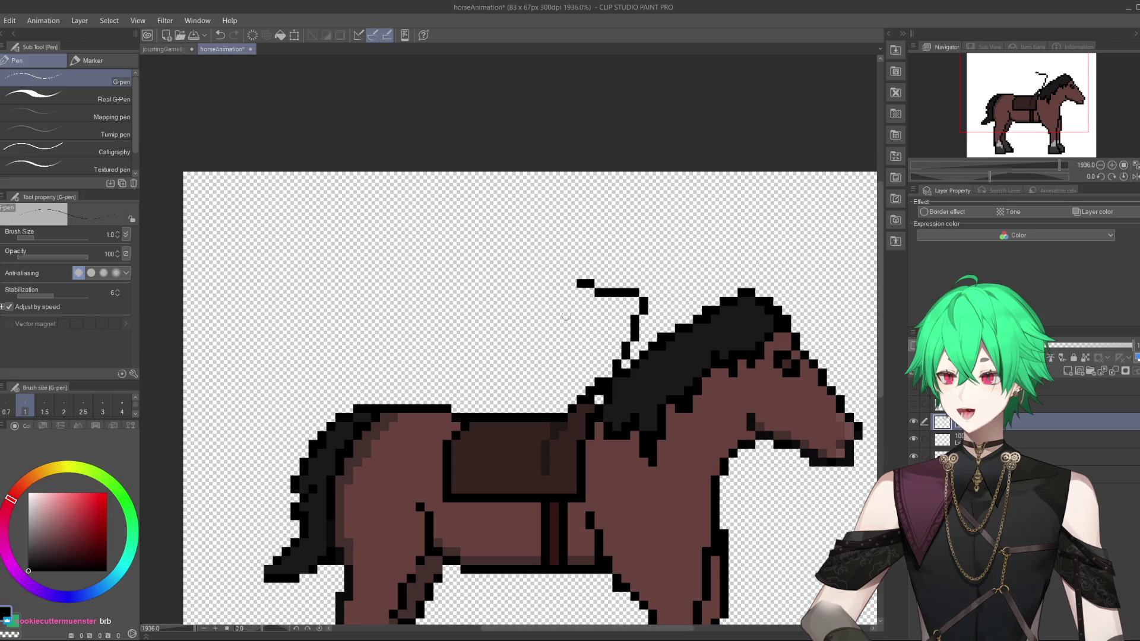
pyautogui.click(914, 405)
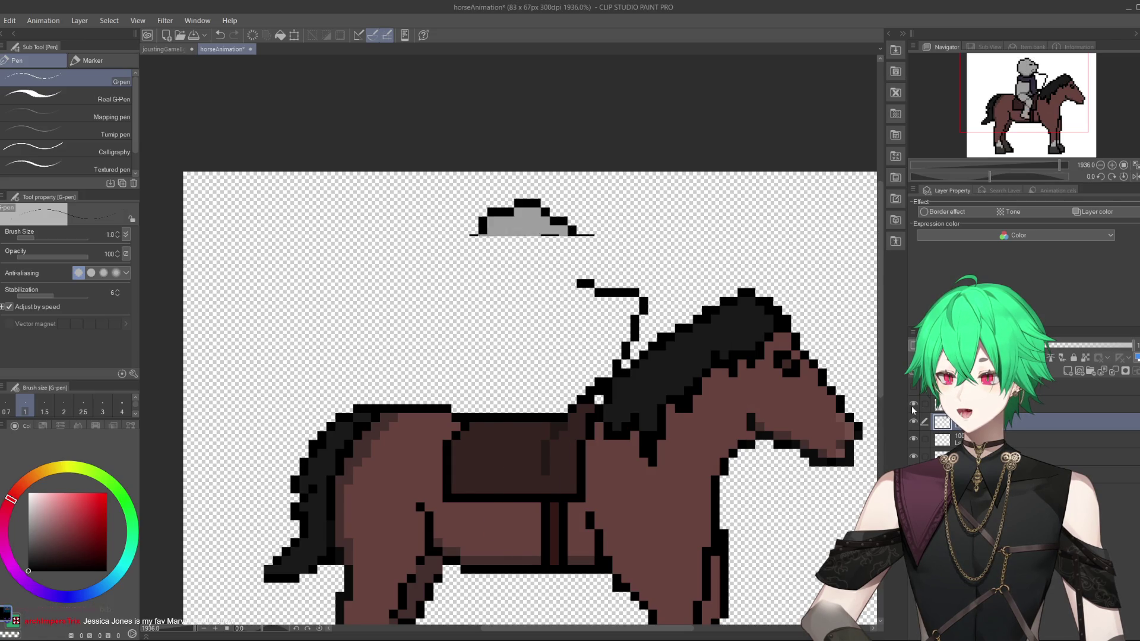
pyautogui.click(913, 405)
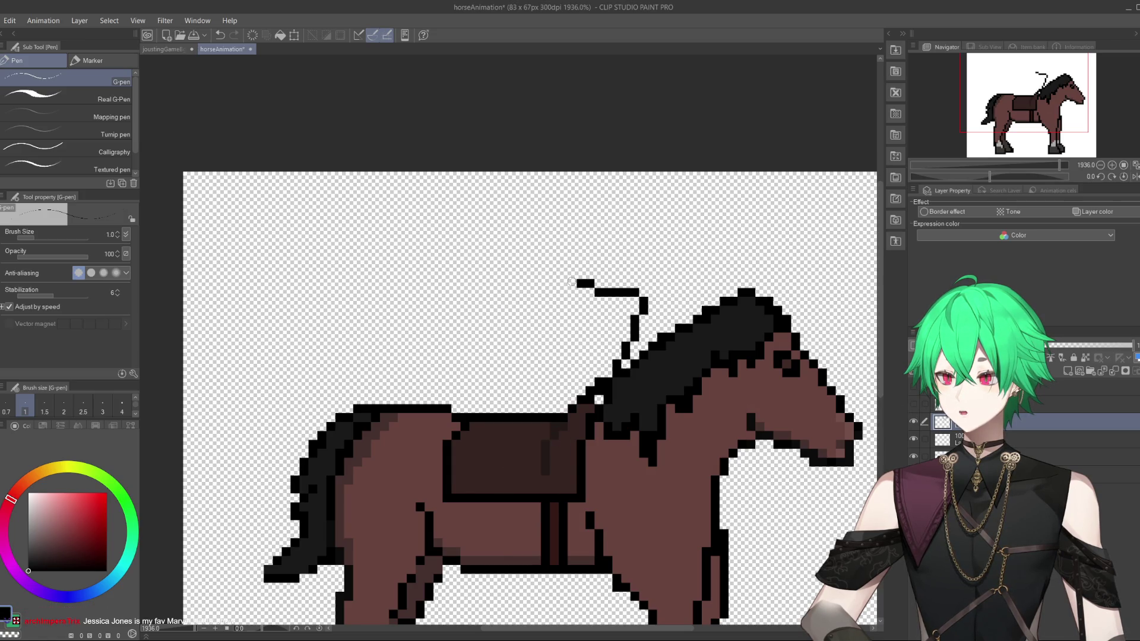
pyautogui.moveTo(588, 283)
pyautogui.mouseDown()
pyautogui.moveTo(537, 276)
pyautogui.moveTo(534, 265)
pyautogui.moveTo(516, 350)
pyautogui.moveTo(525, 396)
pyautogui.moveTo(543, 409)
pyautogui.moveTo(573, 401)
pyautogui.mouseUp()
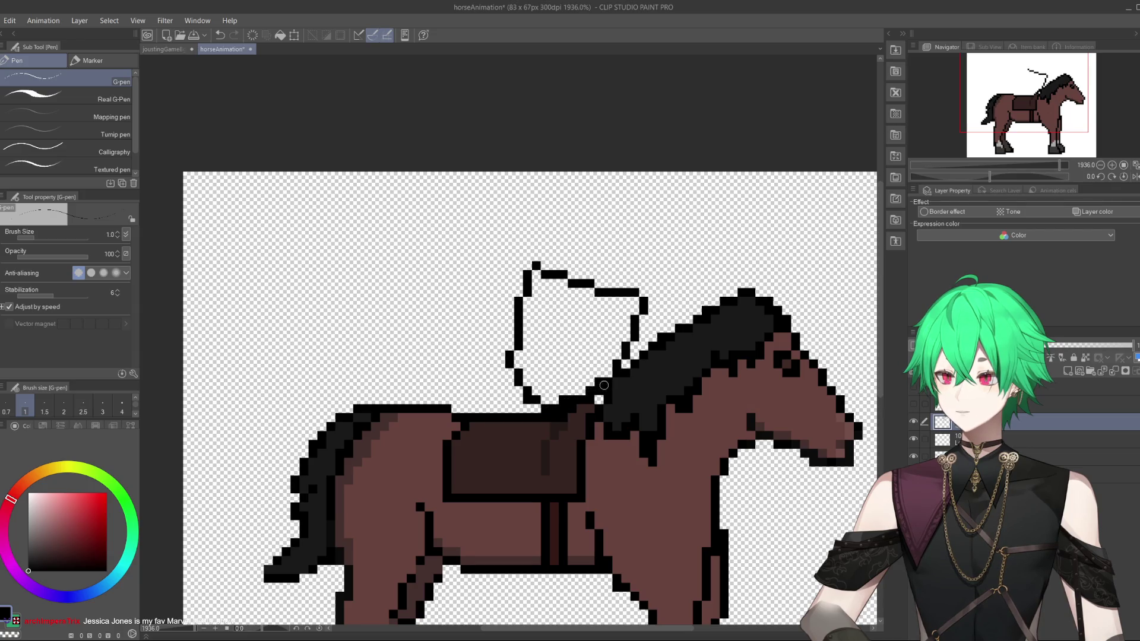
pyautogui.moveTo(28, 567)
pyautogui.mouseDown()
pyautogui.moveTo(27, 537)
pyautogui.moveTo(2, 520)
pyautogui.moveTo(12, 525)
pyautogui.mouseUp()
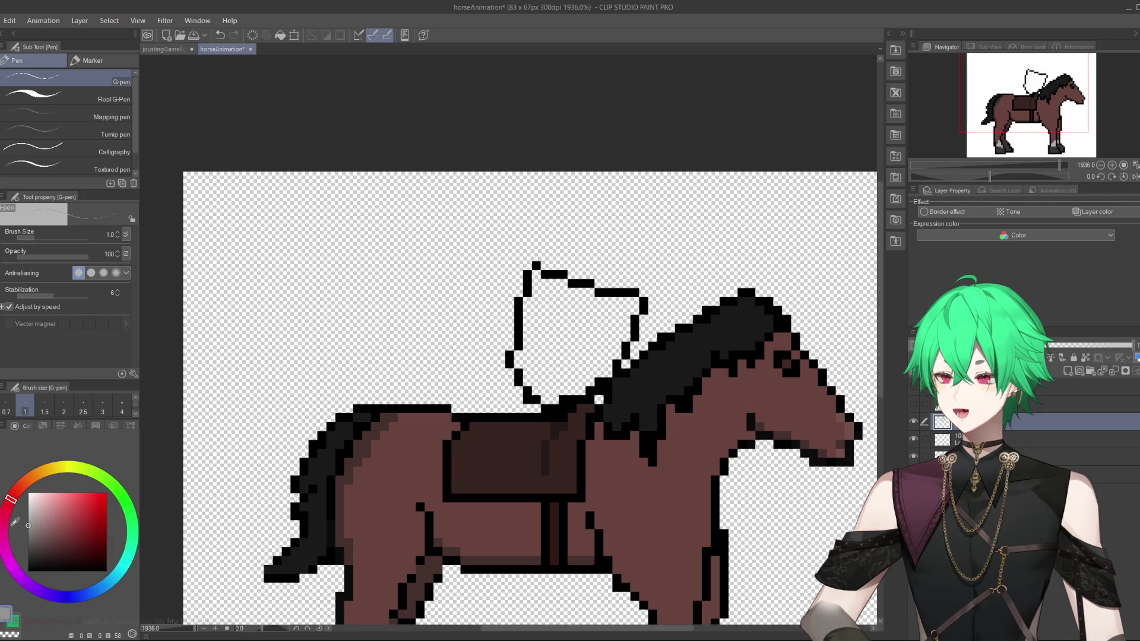
pyautogui.moveTo(535, 277)
pyautogui.mouseDown()
pyautogui.moveTo(635, 307)
pyautogui.moveTo(535, 284)
pyautogui.moveTo(630, 321)
pyautogui.moveTo(528, 300)
pyautogui.moveTo(534, 315)
pyautogui.moveTo(631, 328)
pyautogui.moveTo(531, 326)
pyautogui.moveTo(619, 339)
pyautogui.moveTo(531, 336)
pyautogui.moveTo(618, 345)
pyautogui.moveTo(570, 345)
pyautogui.moveTo(561, 334)
pyautogui.moveTo(525, 347)
pyautogui.moveTo(617, 355)
pyautogui.moveTo(549, 400)
pyautogui.moveTo(518, 358)
pyautogui.moveTo(533, 344)
pyautogui.moveTo(537, 380)
pyautogui.moveTo(534, 365)
pyautogui.moveTo(555, 360)
pyautogui.moveTo(593, 368)
pyautogui.moveTo(552, 383)
pyautogui.moveTo(578, 373)
pyautogui.mouseUp()
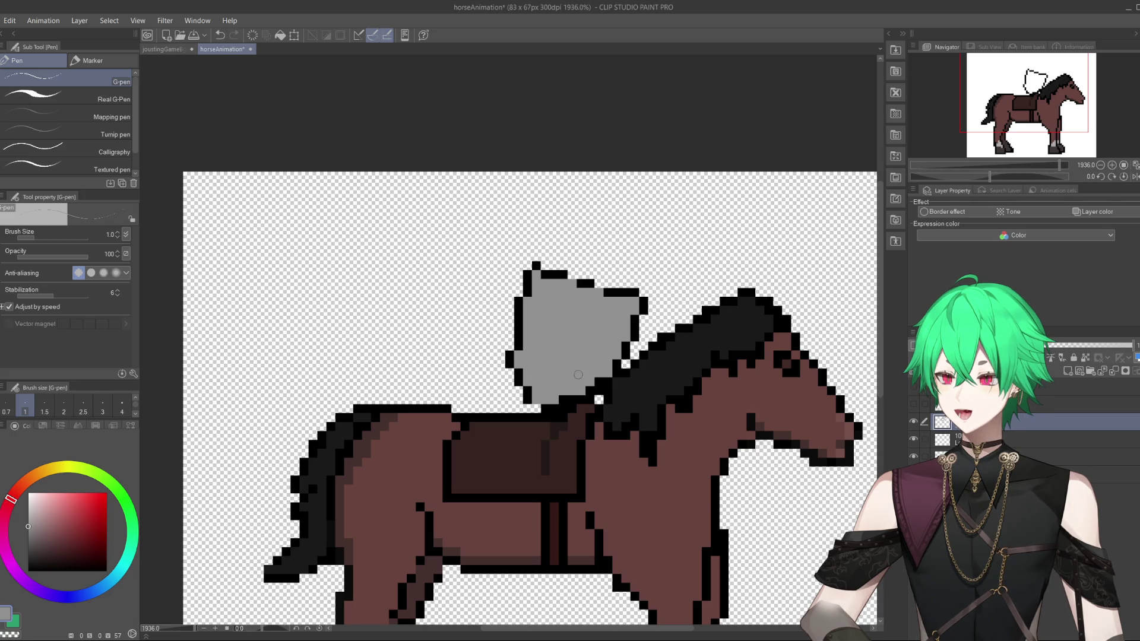
pyautogui.click(913, 404)
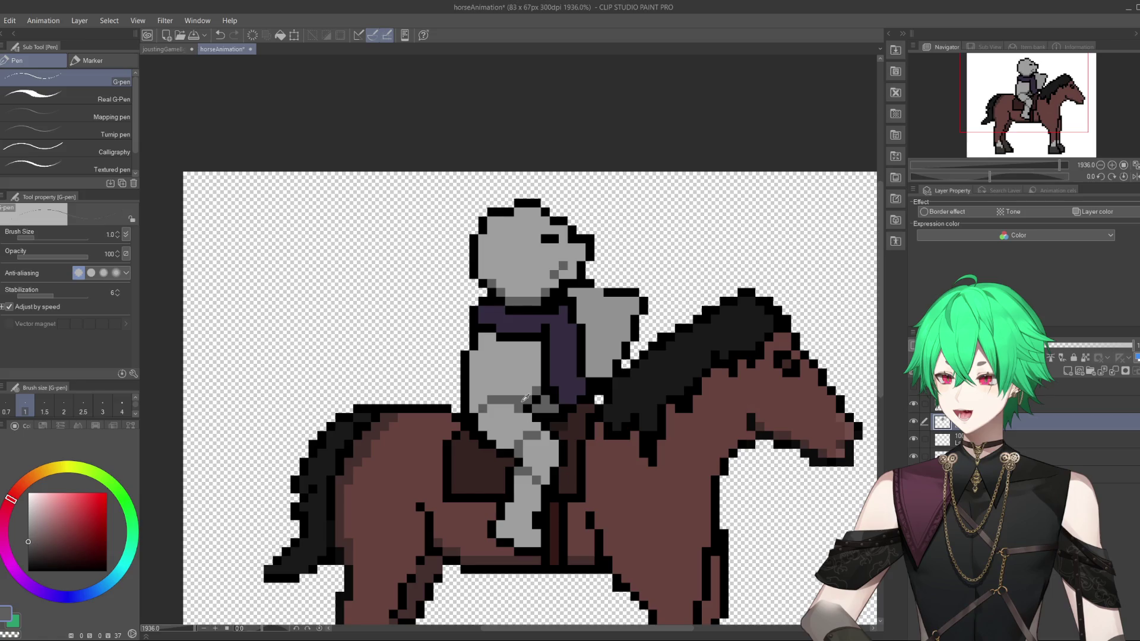
# Pick a darker colour, show the lance and cape, and compare leaning and upright rider poses.
pyautogui.click(32, 542)
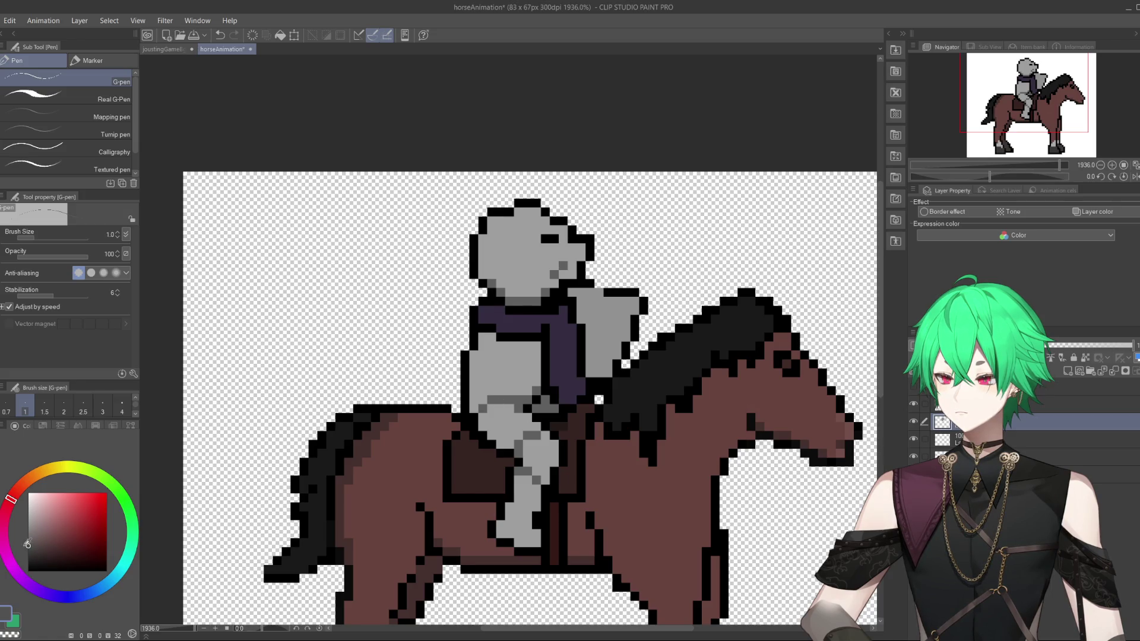
pyautogui.click(912, 404)
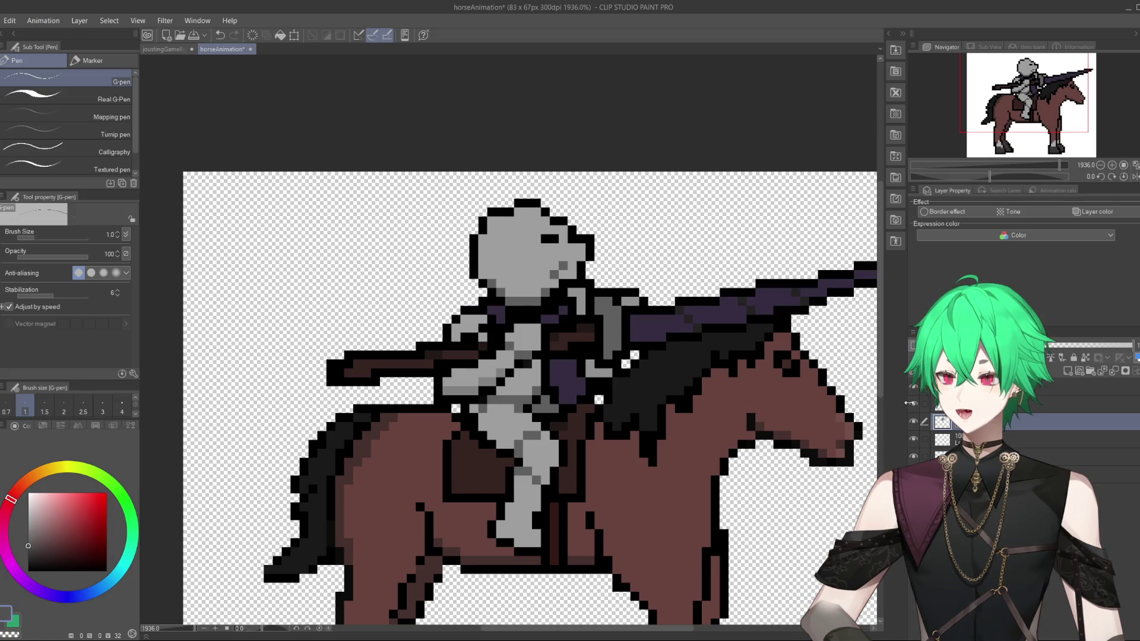
pyautogui.click(912, 405)
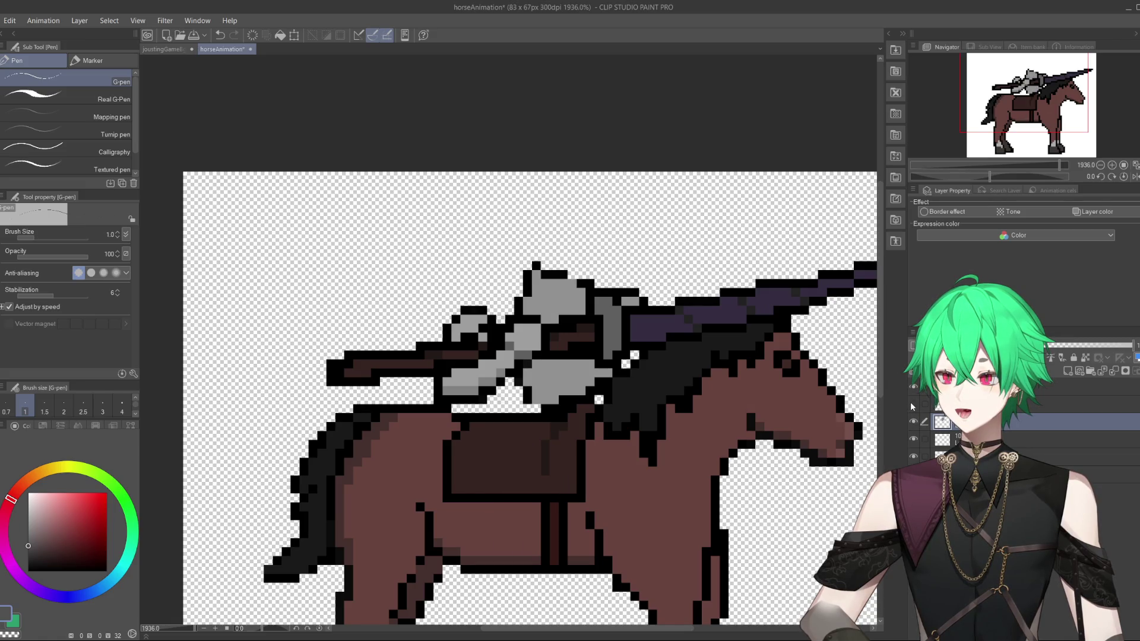
pyautogui.click(912, 405)
pyautogui.scroll(-5, 416, 339)
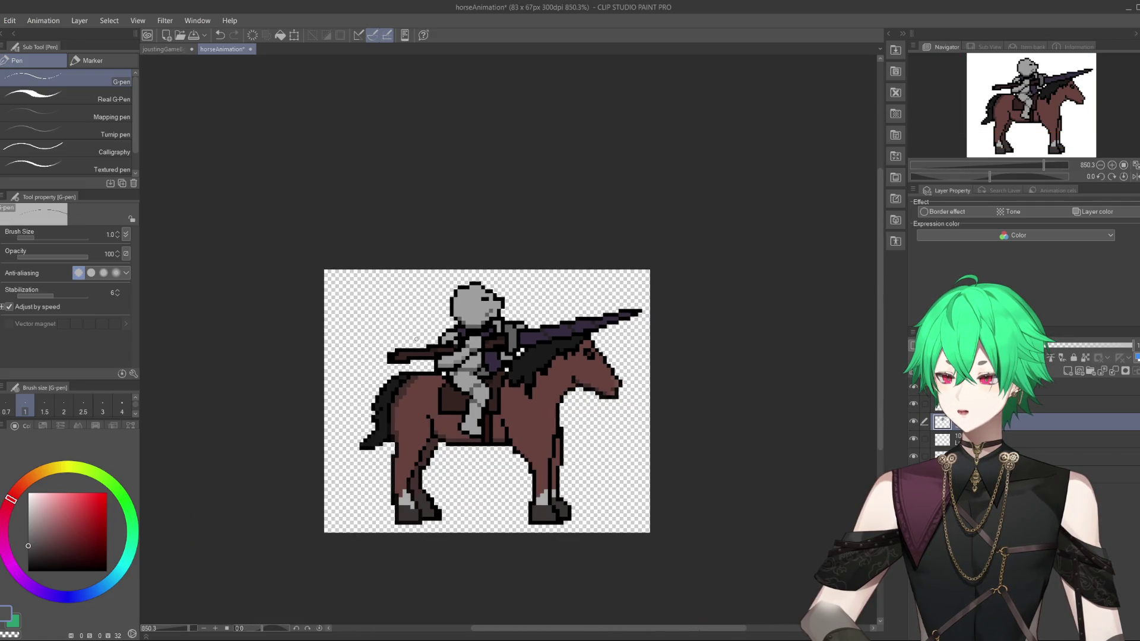
pyautogui.scroll(1, 417, 339)
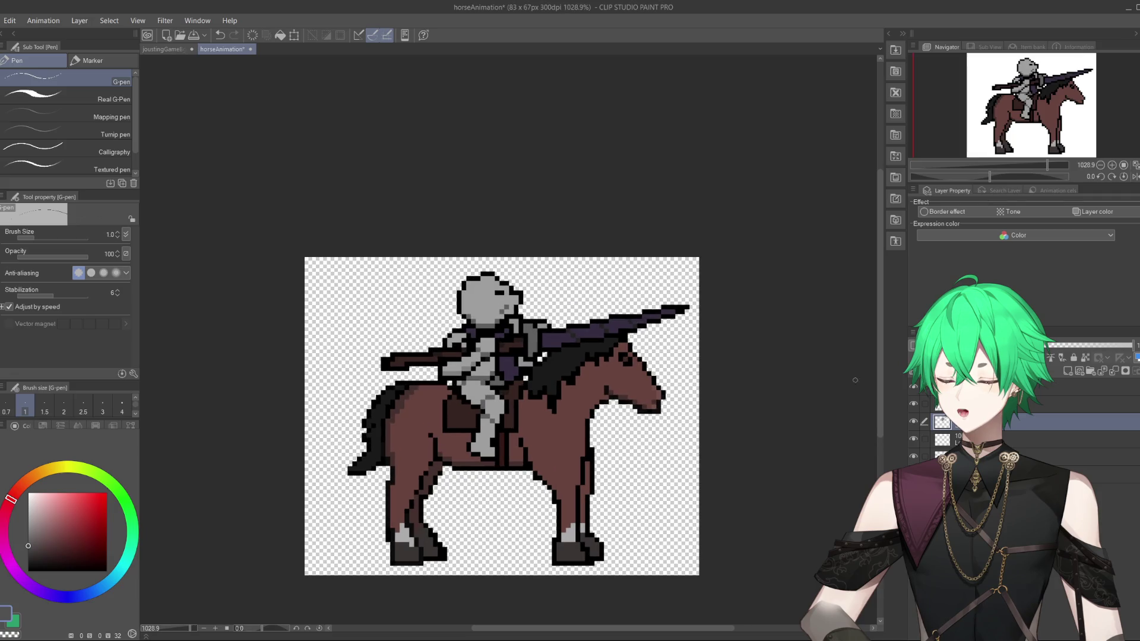
pyautogui.click(913, 405)
pyautogui.click(914, 404)
pyautogui.click(916, 418)
pyautogui.click(915, 418)
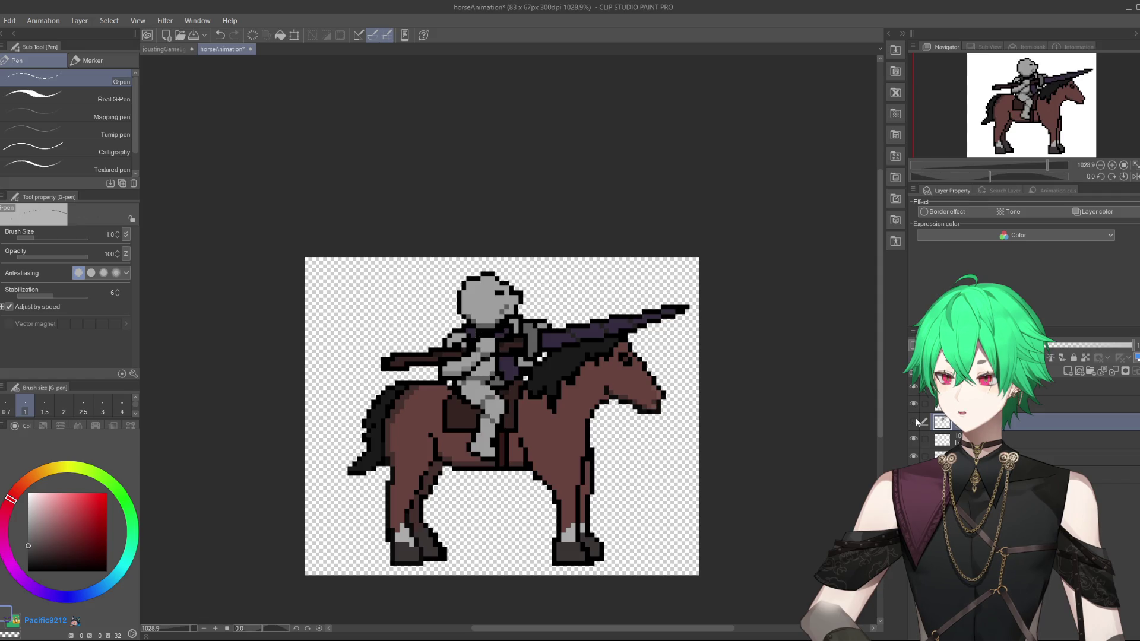
pyautogui.click(916, 418)
pyautogui.click(916, 418)
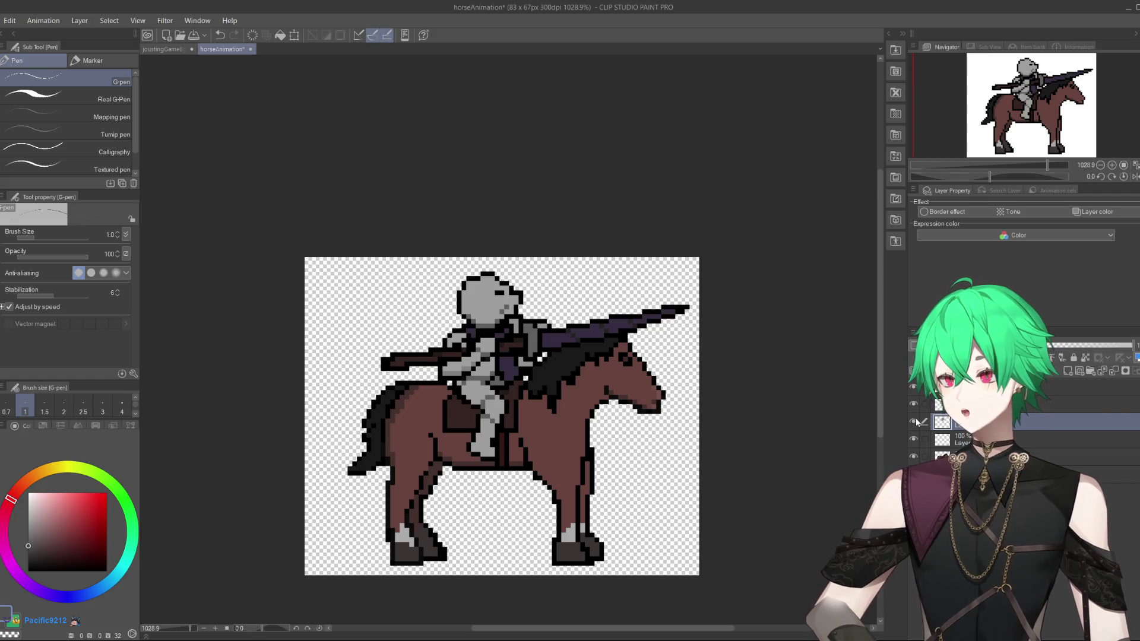
pyautogui.click(916, 418)
pyautogui.click(916, 418)
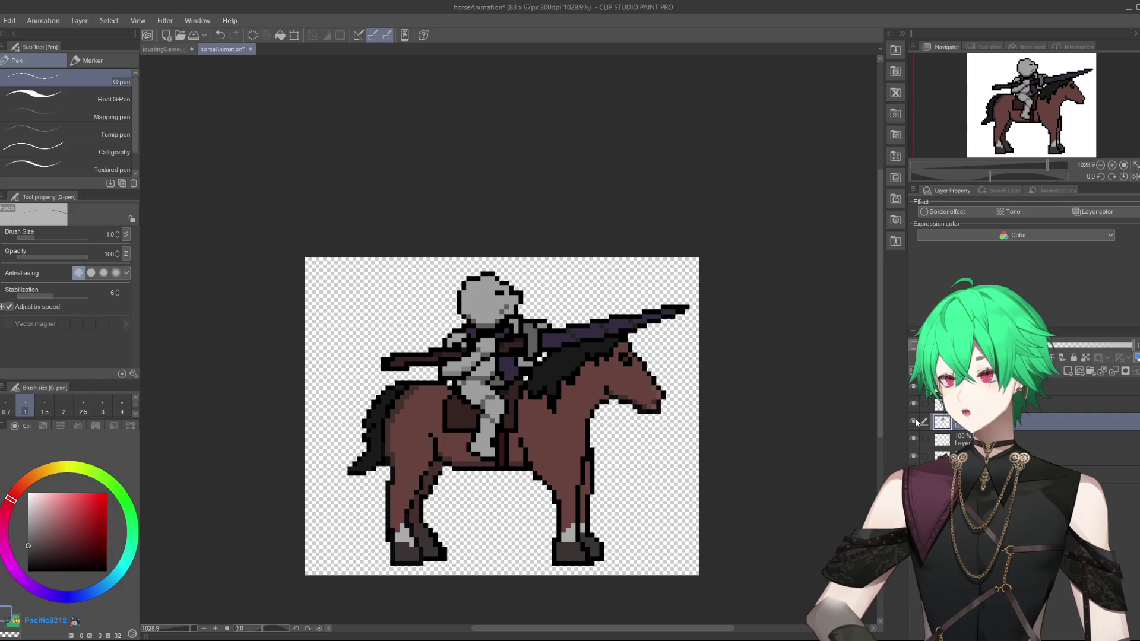
# Nudge the grey arm piece into place with Move layer and hide the small arm layer.
pyautogui.press('k')
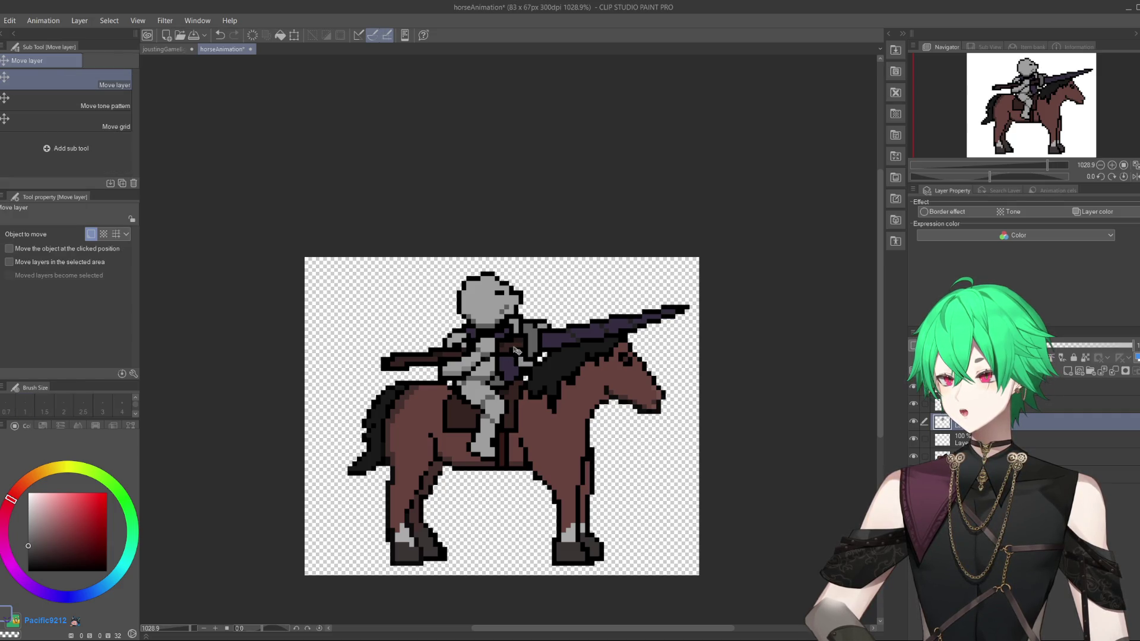
pyautogui.moveTo(517, 350)
pyautogui.mouseDown()
pyautogui.moveTo(506, 361)
pyautogui.moveTo(513, 354)
pyautogui.mouseUp()
pyautogui.scroll(-2, 475, 296)
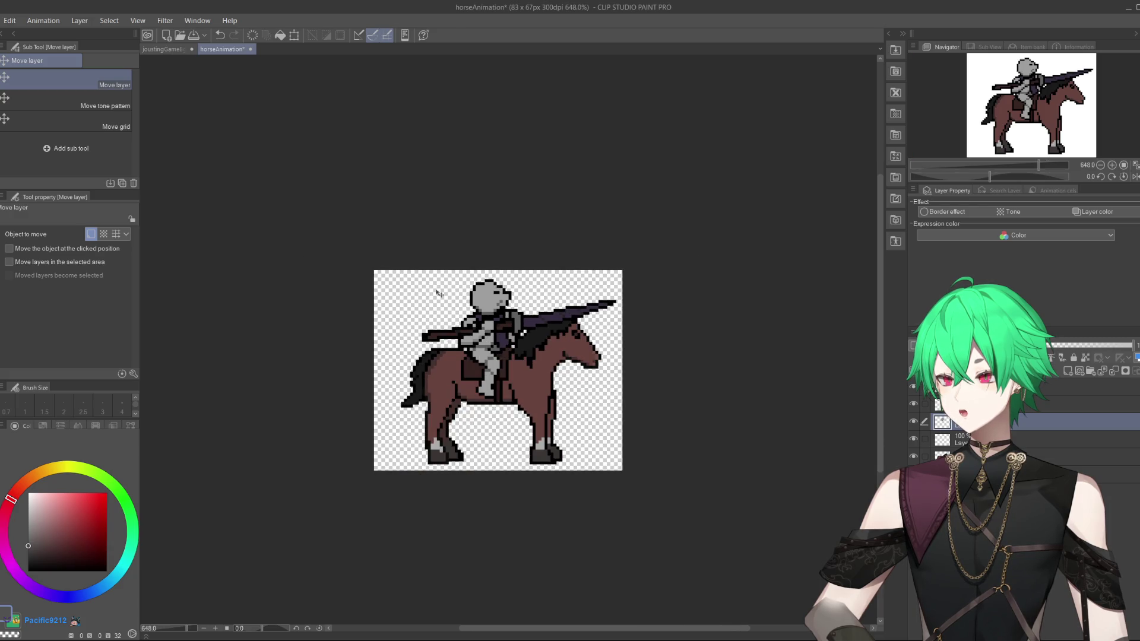
pyautogui.scroll(2, 526, 291)
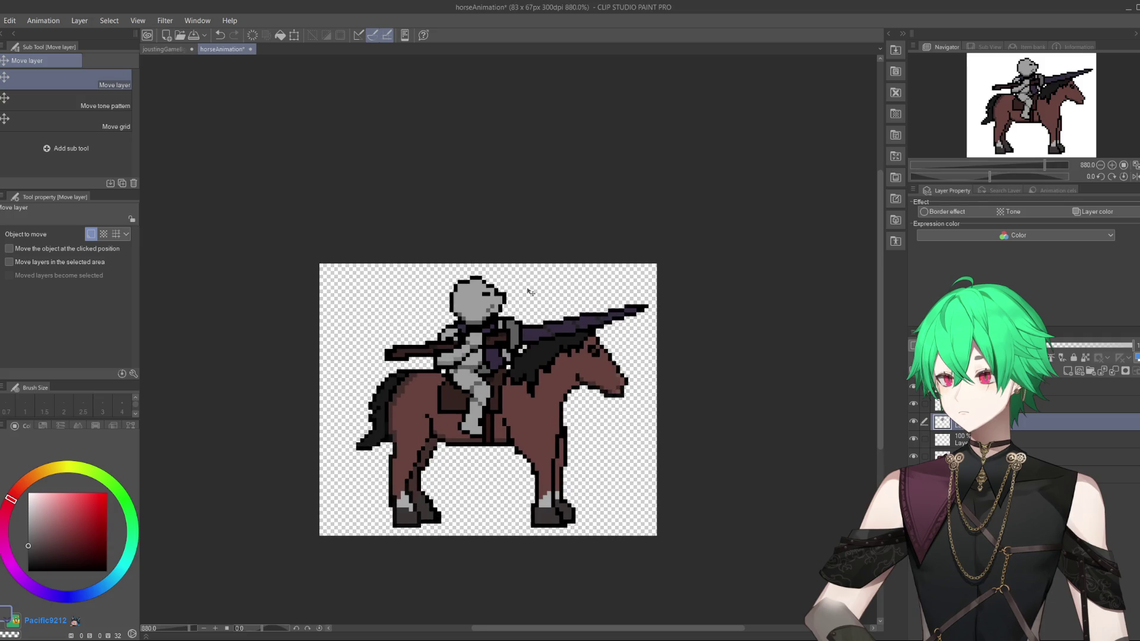
pyautogui.click(914, 423)
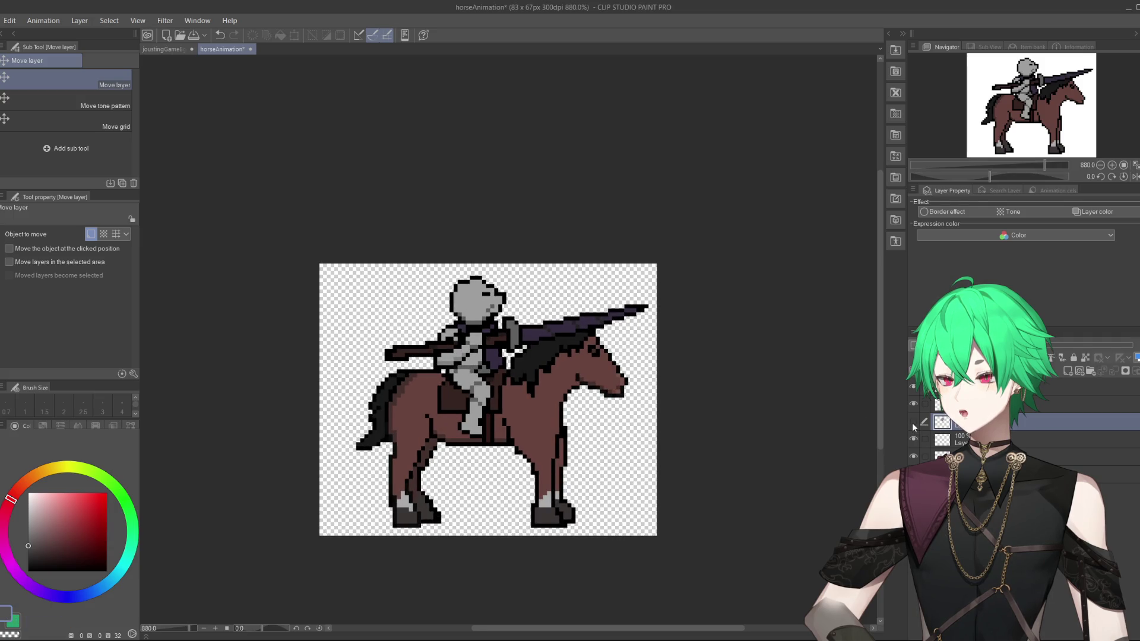
# Toggle the small arm layer back on and off again, then zoom in on the rider.
pyautogui.click(914, 424)
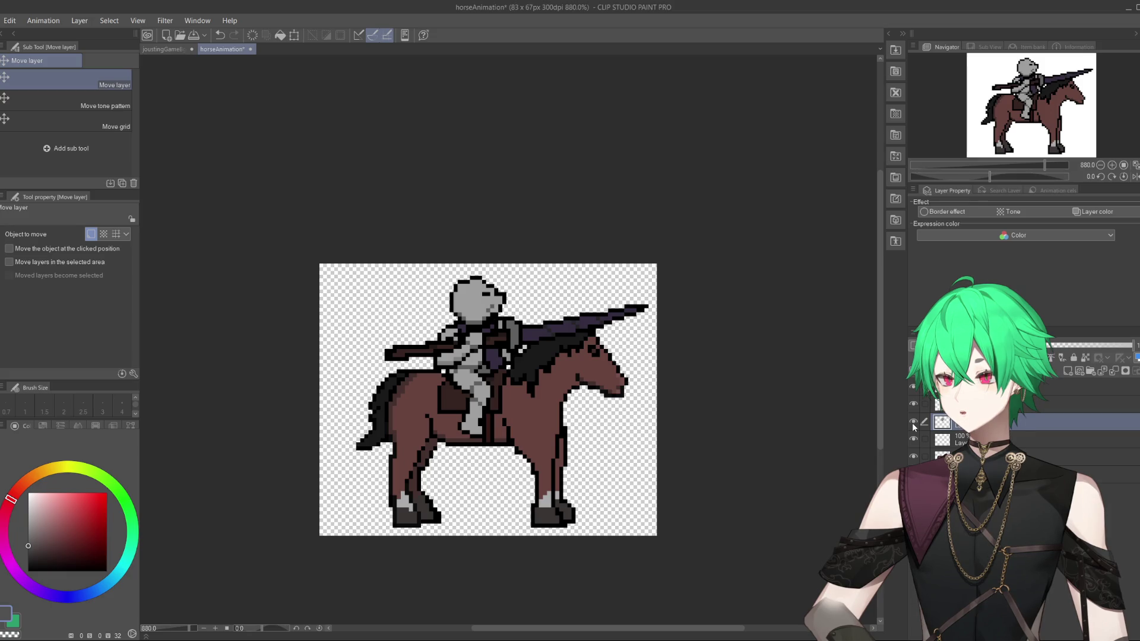
pyautogui.click(913, 422)
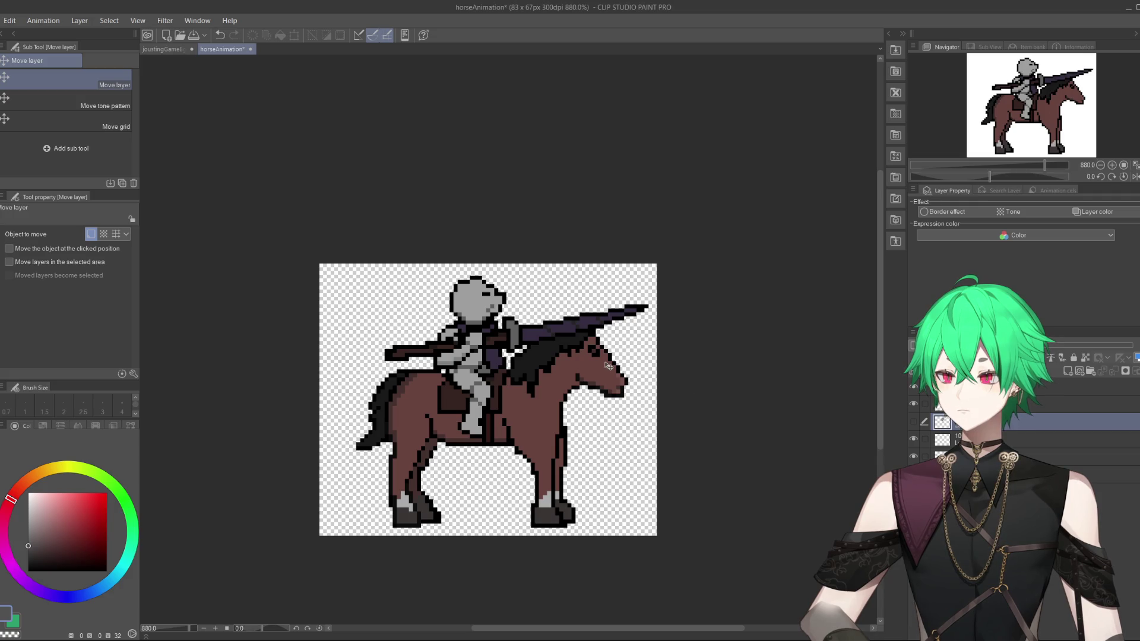
pyautogui.scroll(1, 531, 335)
pyautogui.scroll(2, 530, 334)
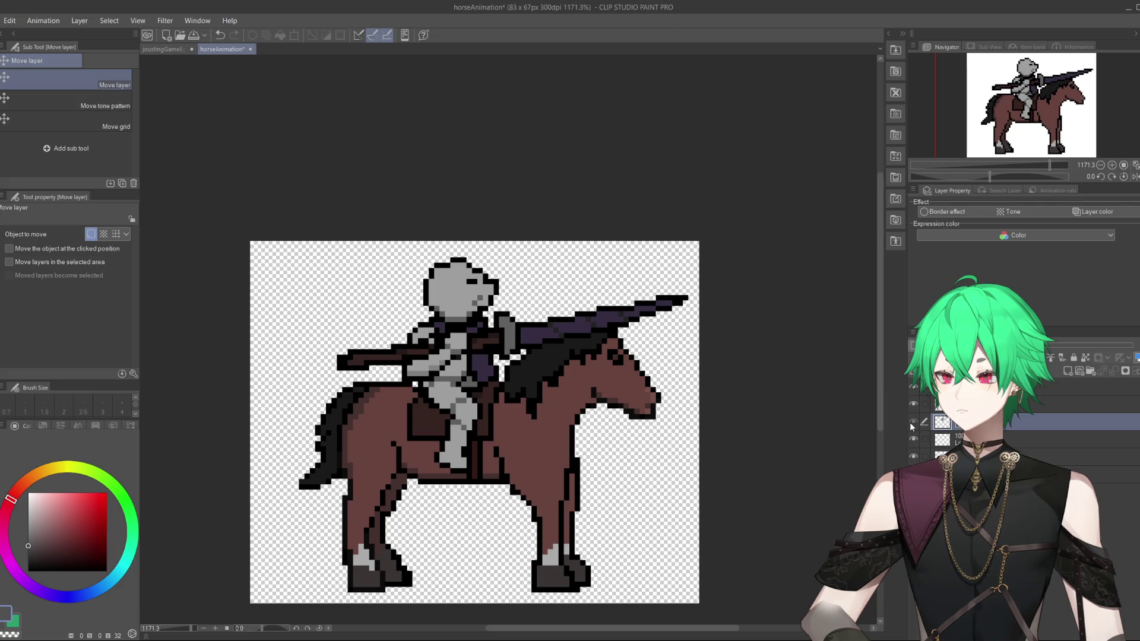
pyautogui.scroll(-5, 469, 379)
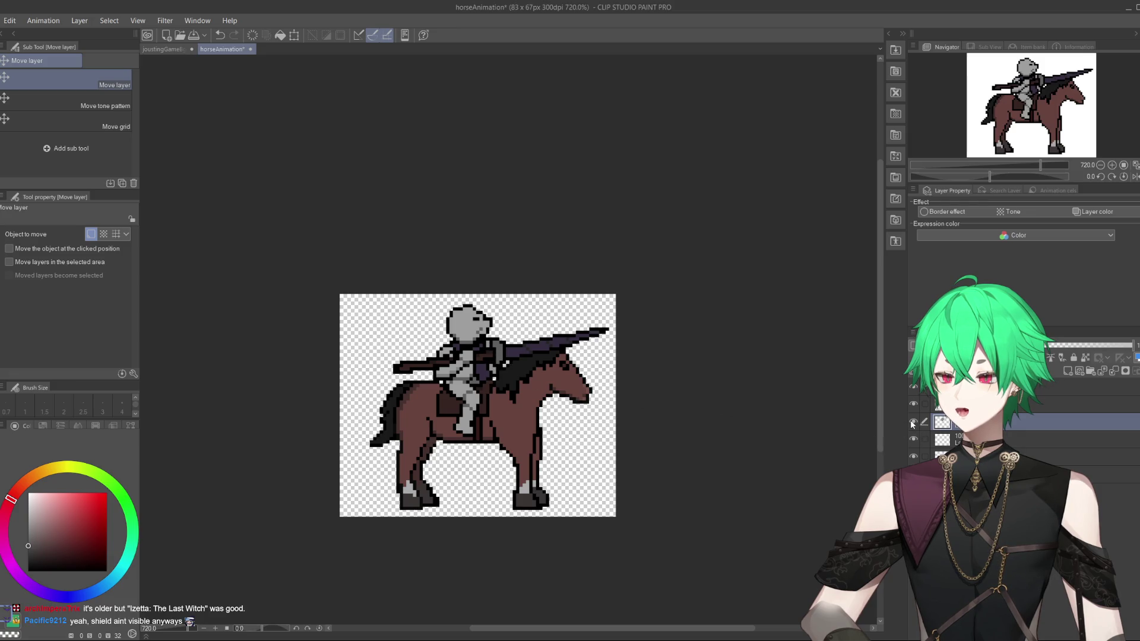
pyautogui.scroll(3, 482, 345)
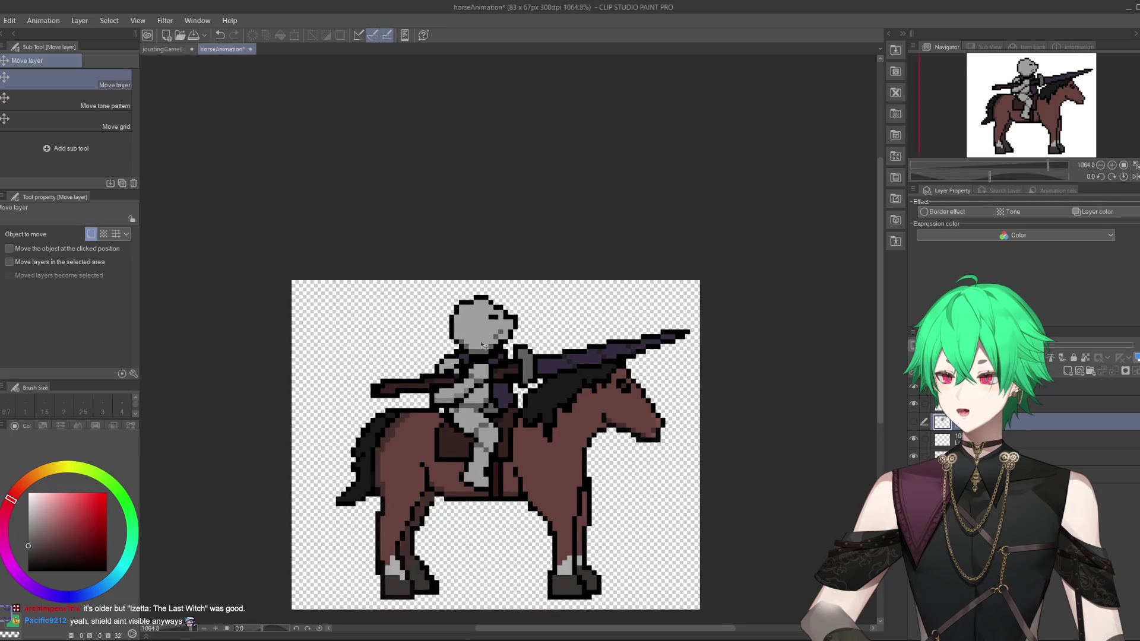
pyautogui.scroll(3, 482, 344)
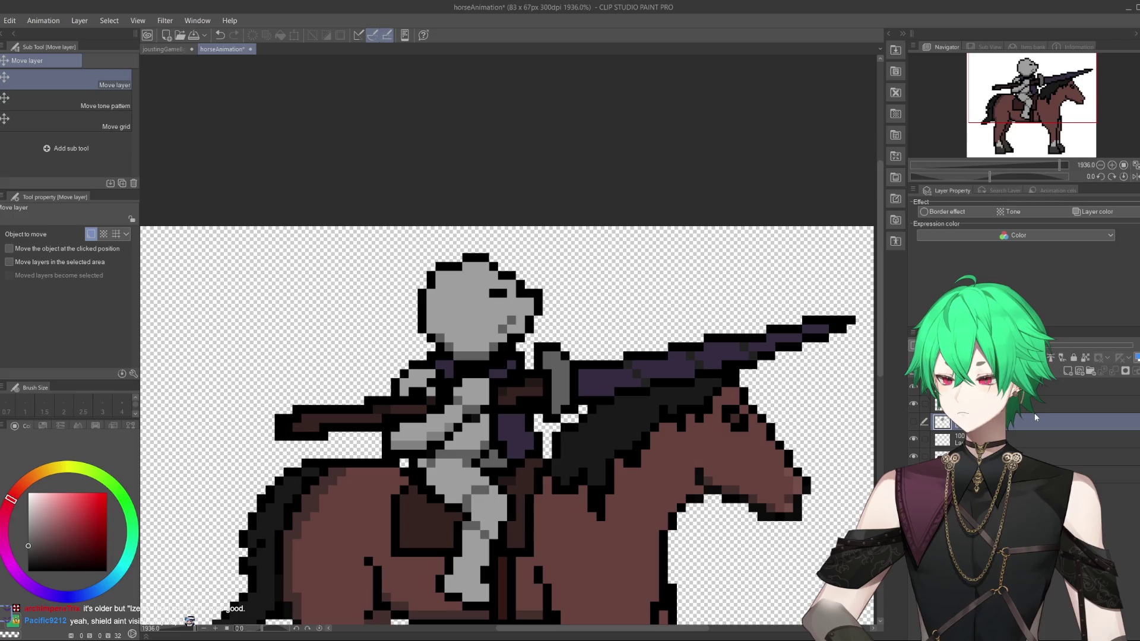
# Hide the upright rider to reveal the leaning pose and sample black from the helmet outline.
pyautogui.click(914, 404)
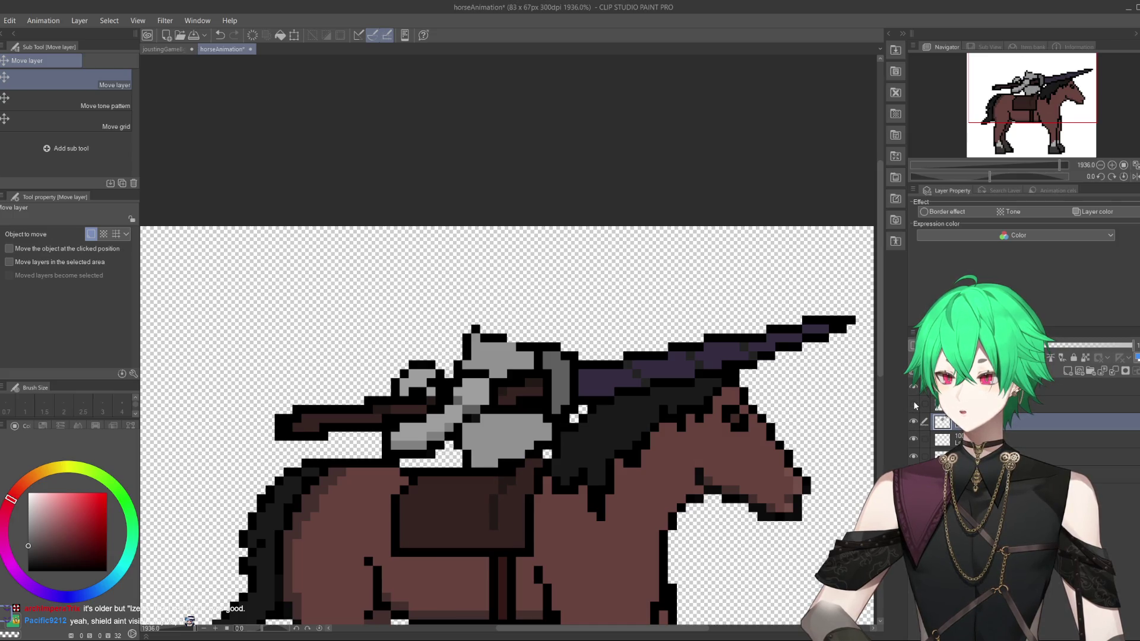
pyautogui.click(914, 403)
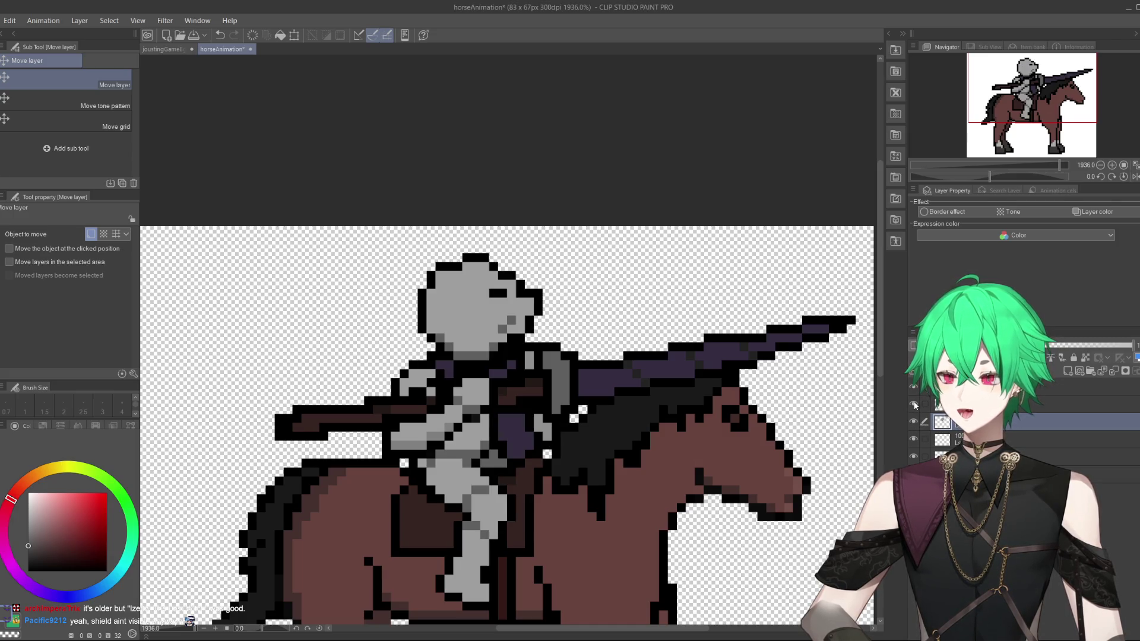
pyautogui.click(913, 422)
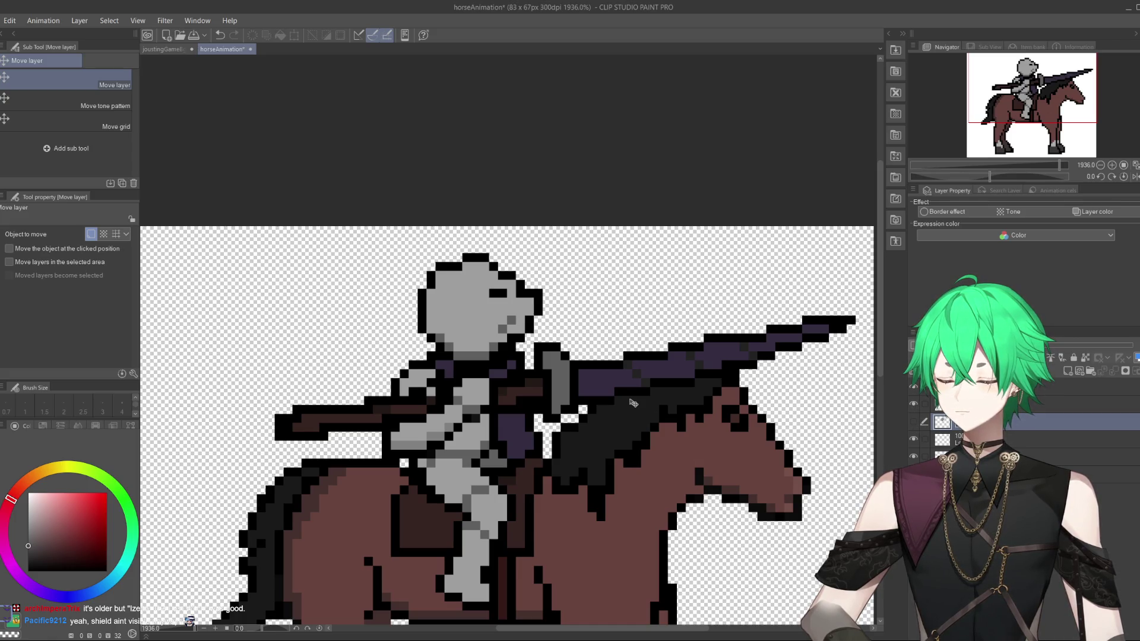
pyautogui.click(914, 404)
pyautogui.click(914, 422)
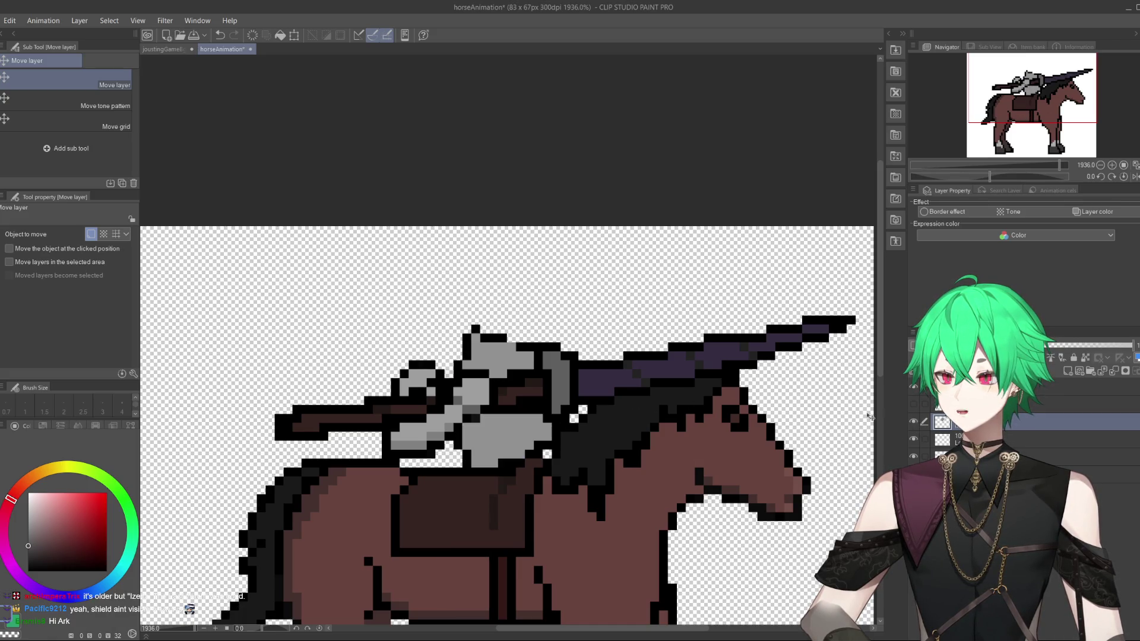
pyautogui.keyDown('alt'); pyautogui.click(507, 341); pyautogui.keyUp('alt')
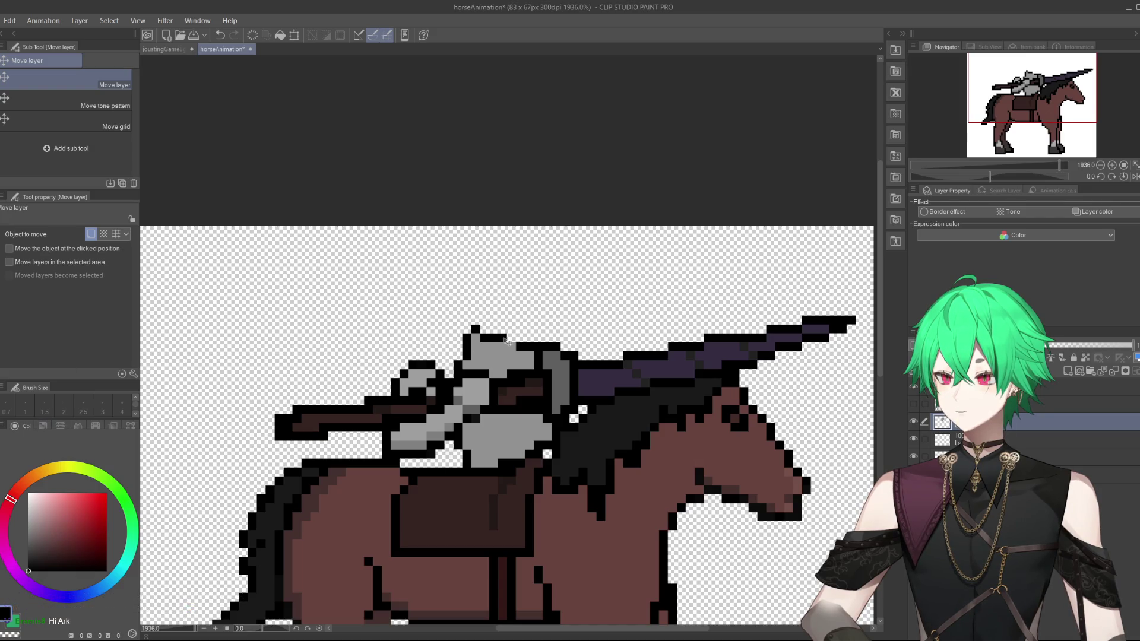
# Add a black pixel at the helmet's top-left, reshow the upright rider, and select the layer above.
pyautogui.press('p')
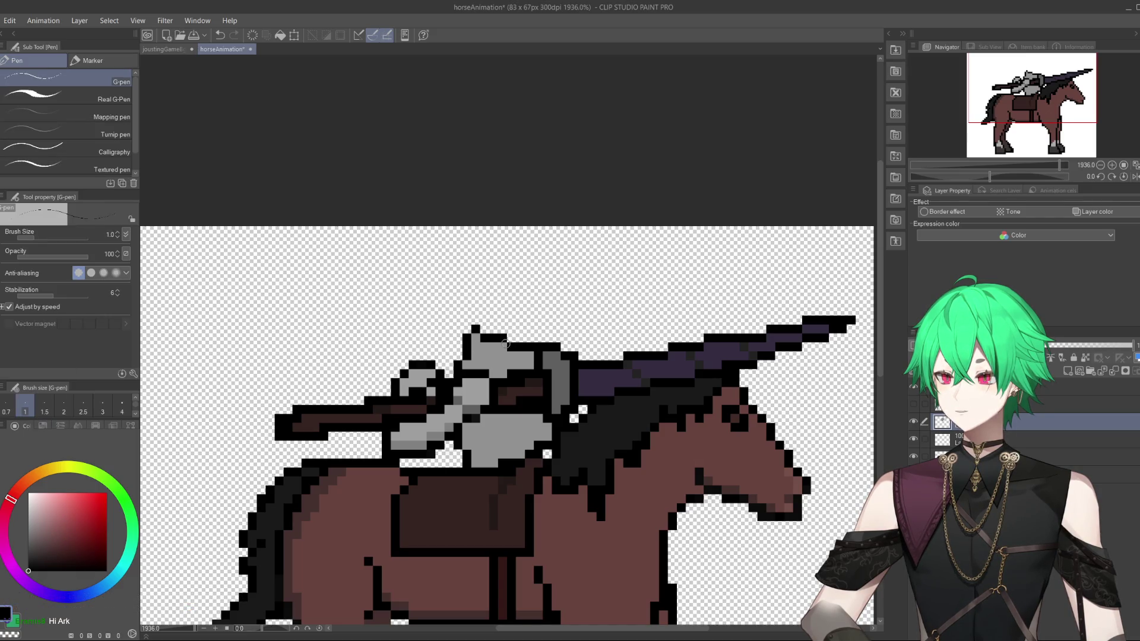
pyautogui.click(468, 329)
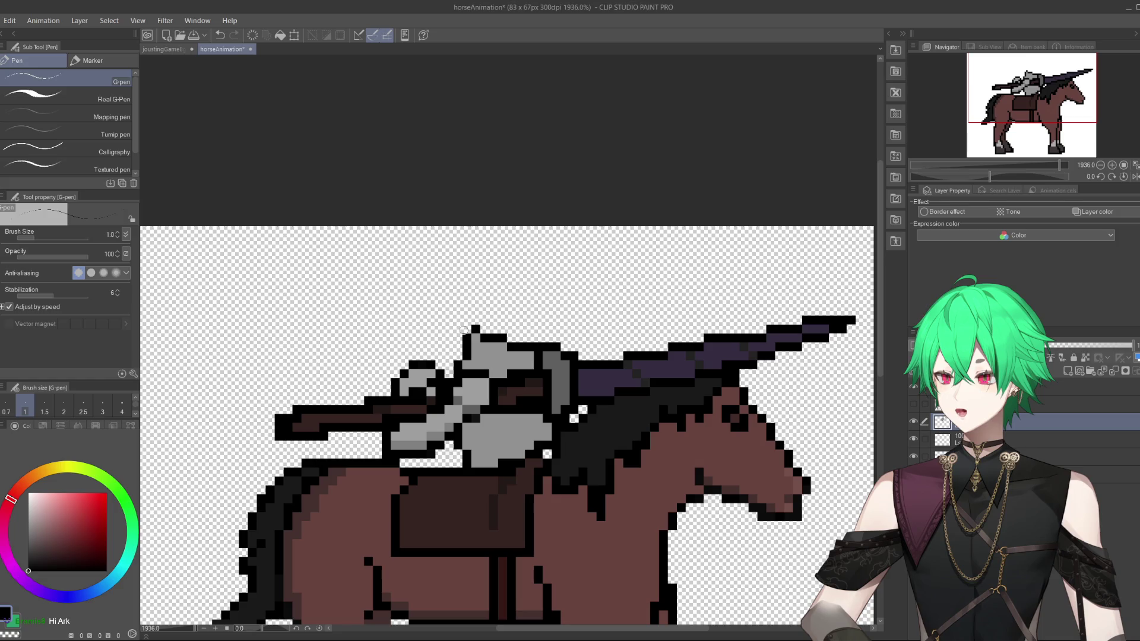
pyautogui.click(913, 405)
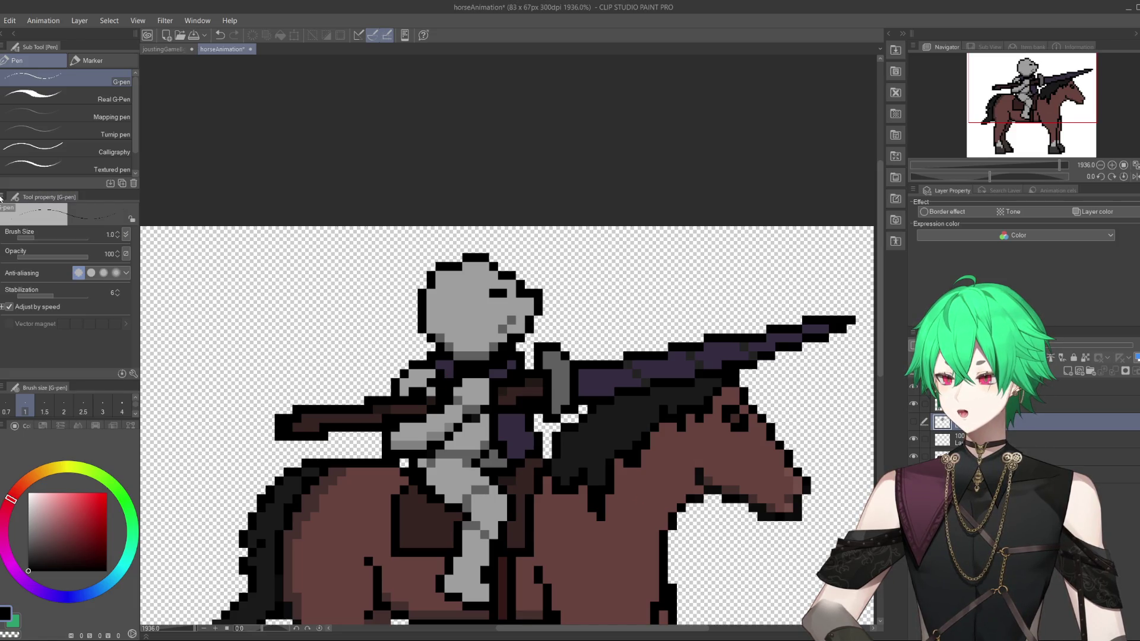
pyautogui.click(942, 405)
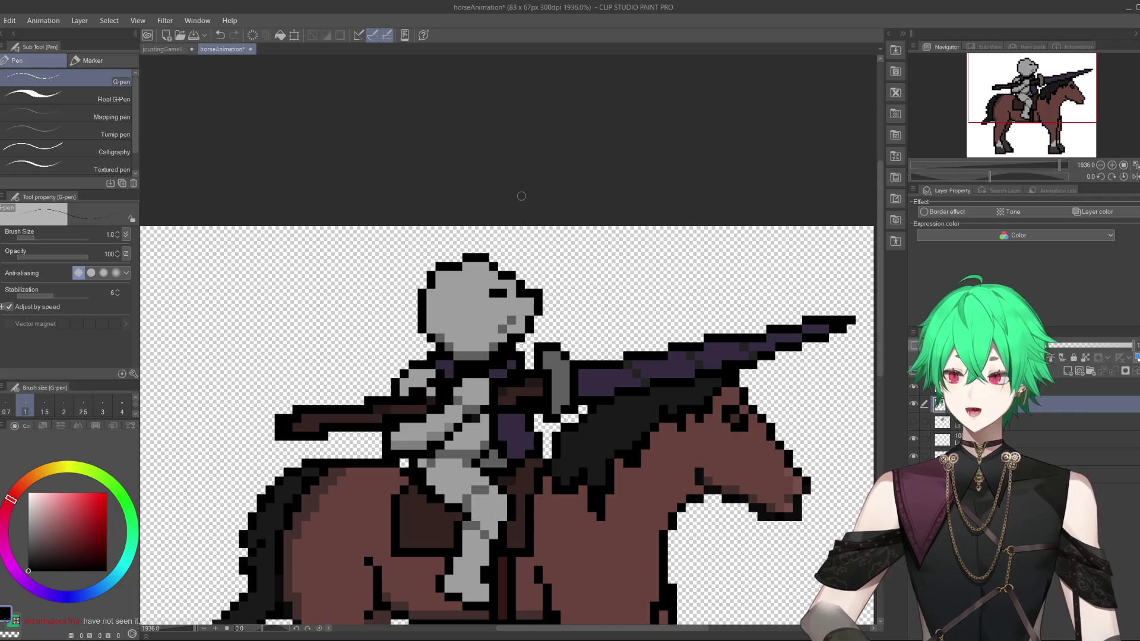
pyautogui.scroll(-3, 646, 321)
pyautogui.scroll(2, 558, 288)
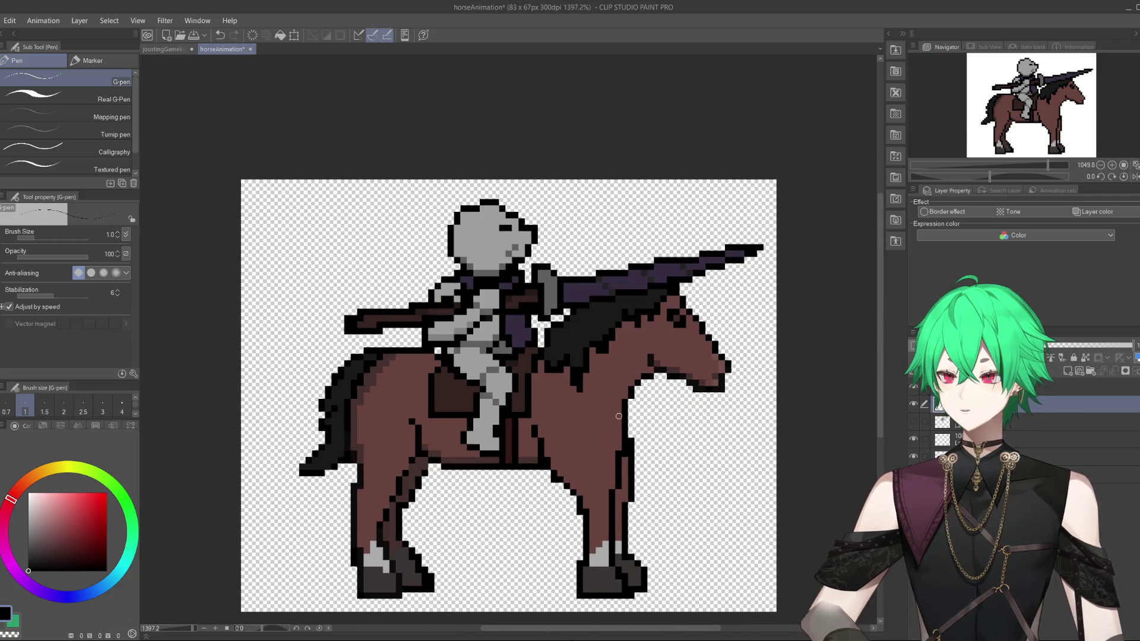
pyautogui.scroll(2, 558, 288)
pyautogui.scroll(-1, 576, 332)
pyautogui.scroll(1, 599, 381)
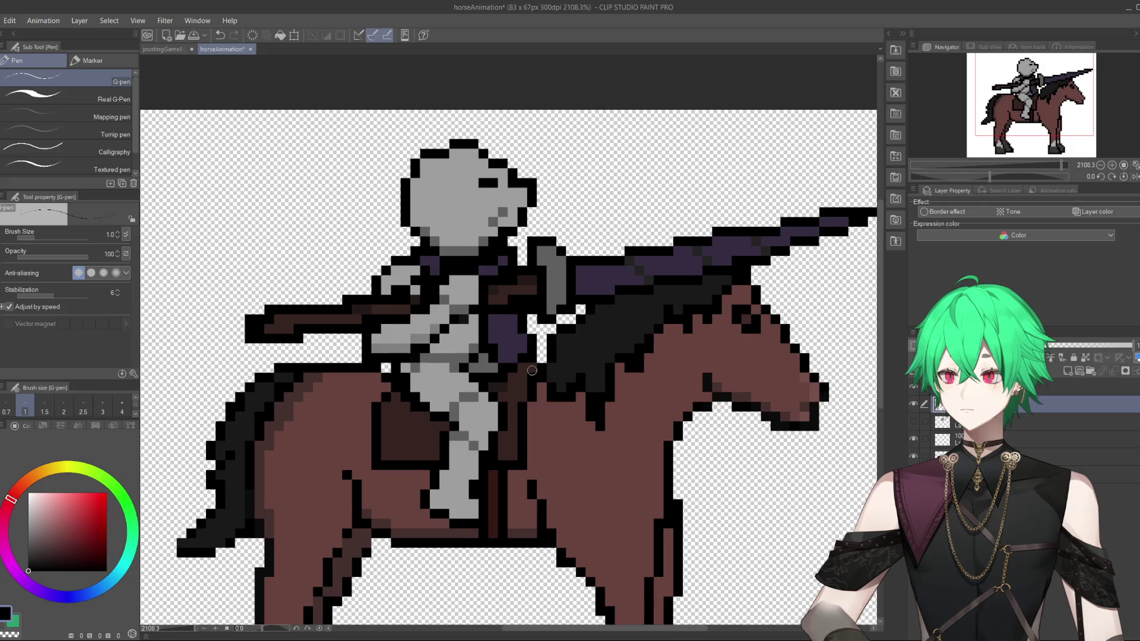
pyautogui.scroll(-2, 599, 382)
pyautogui.scroll(3, 594, 348)
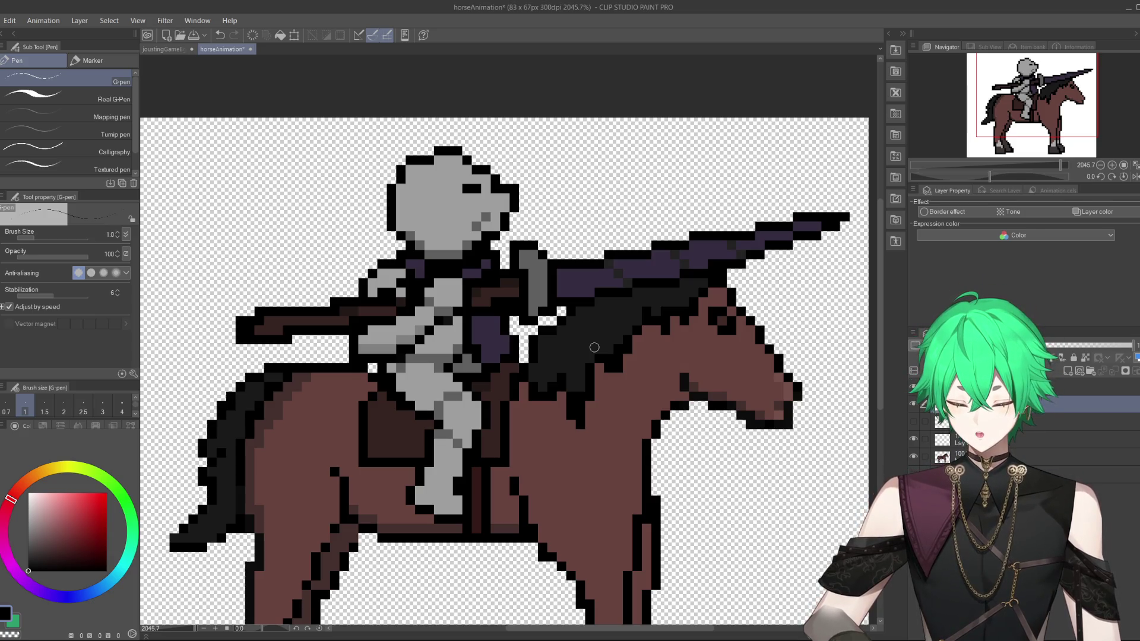
pyautogui.click(913, 404)
pyautogui.click(913, 405)
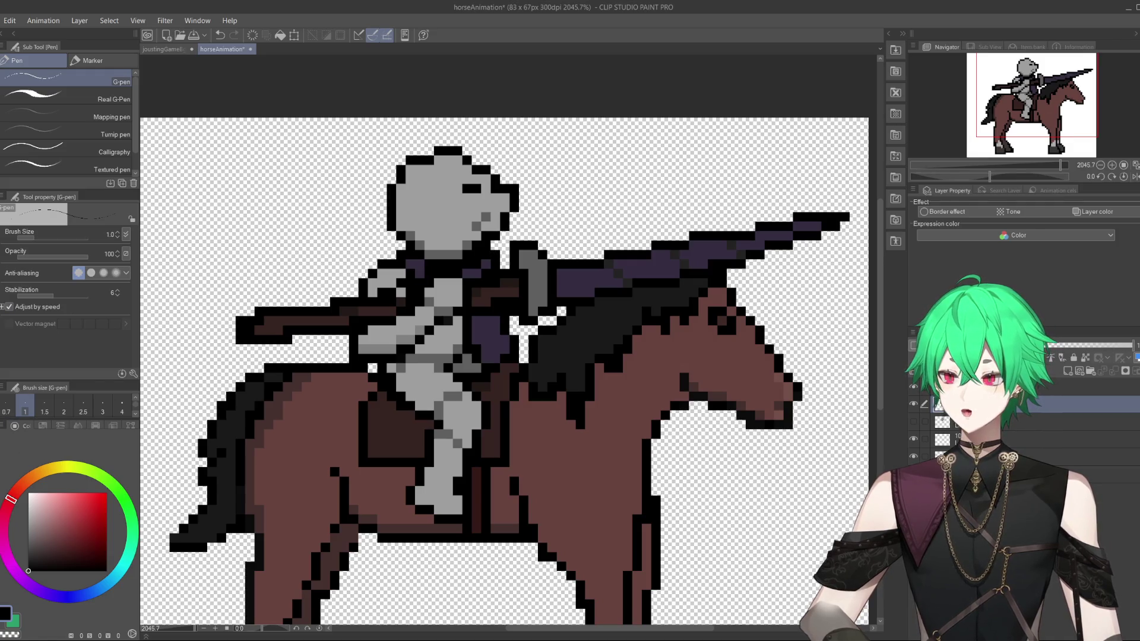
pyautogui.click(913, 387)
pyautogui.click(914, 387)
pyautogui.click(914, 387)
pyautogui.click(914, 387)
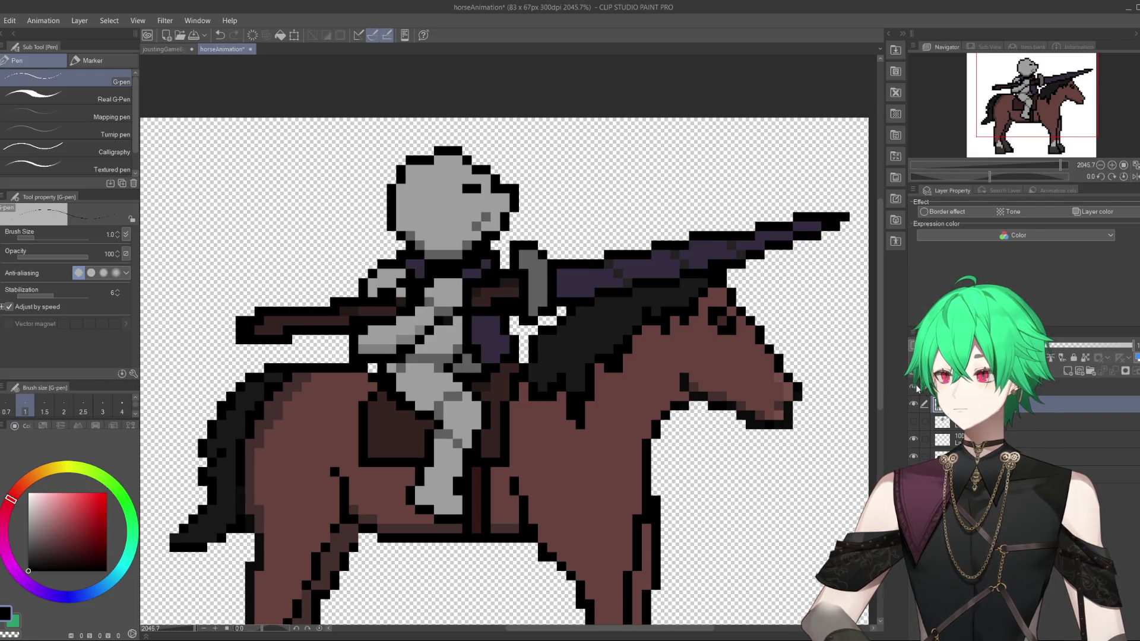
pyautogui.scroll(-1, 527, 282)
pyautogui.scroll(-2, 528, 282)
pyautogui.scroll(2, 568, 330)
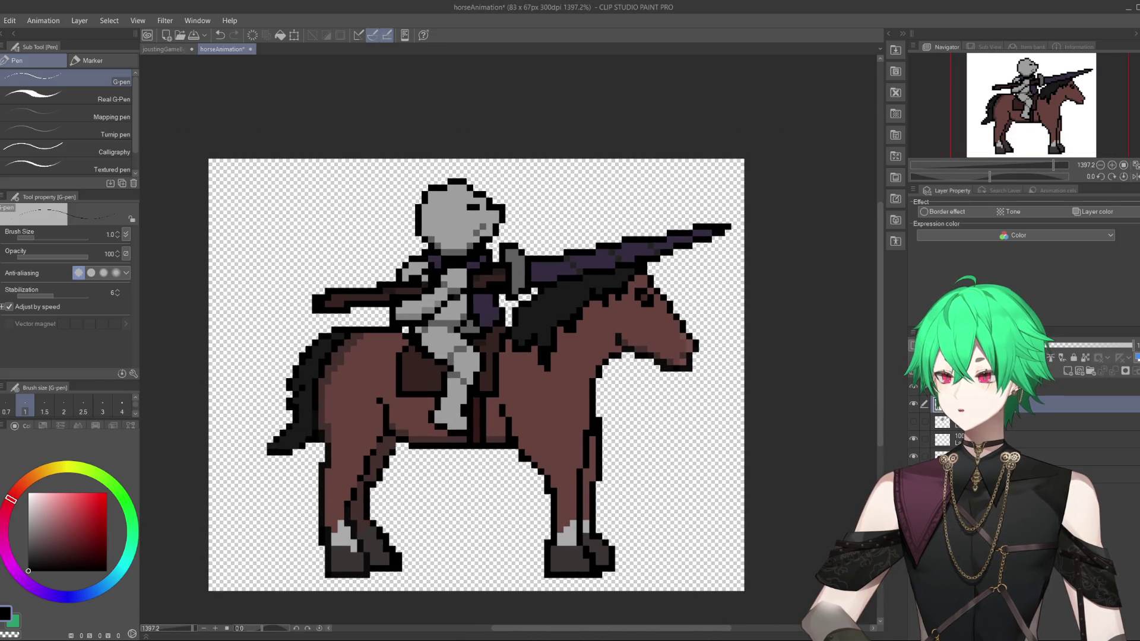
pyautogui.click(914, 387)
pyautogui.click(914, 387)
pyautogui.click(914, 387)
pyautogui.click(914, 387)
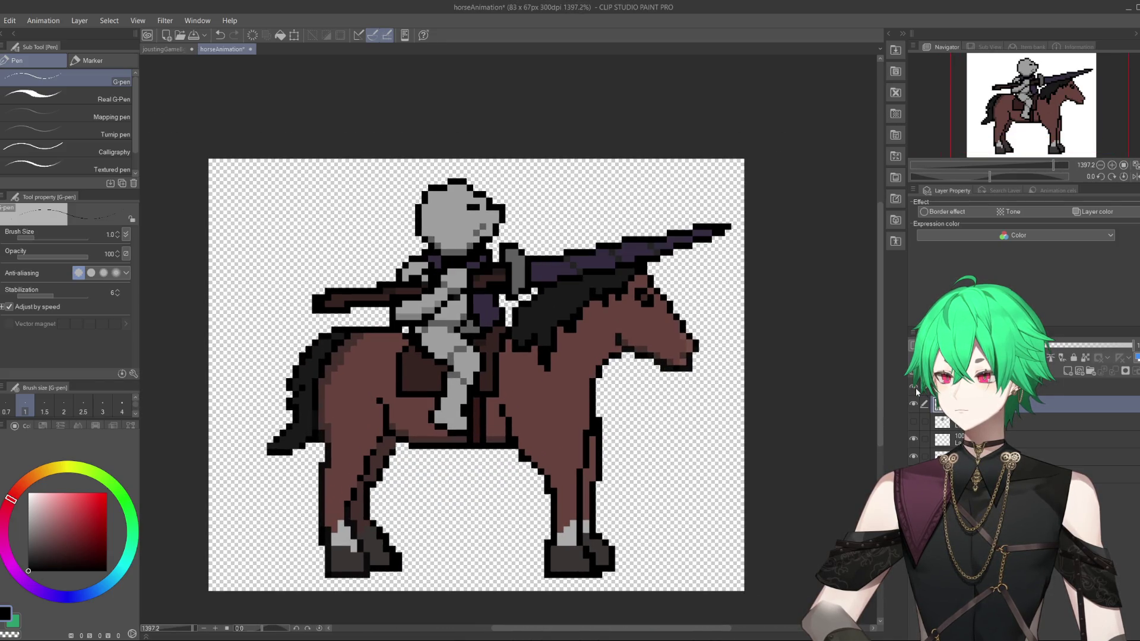
pyautogui.scroll(1, 489, 174)
pyautogui.scroll(2, 488, 174)
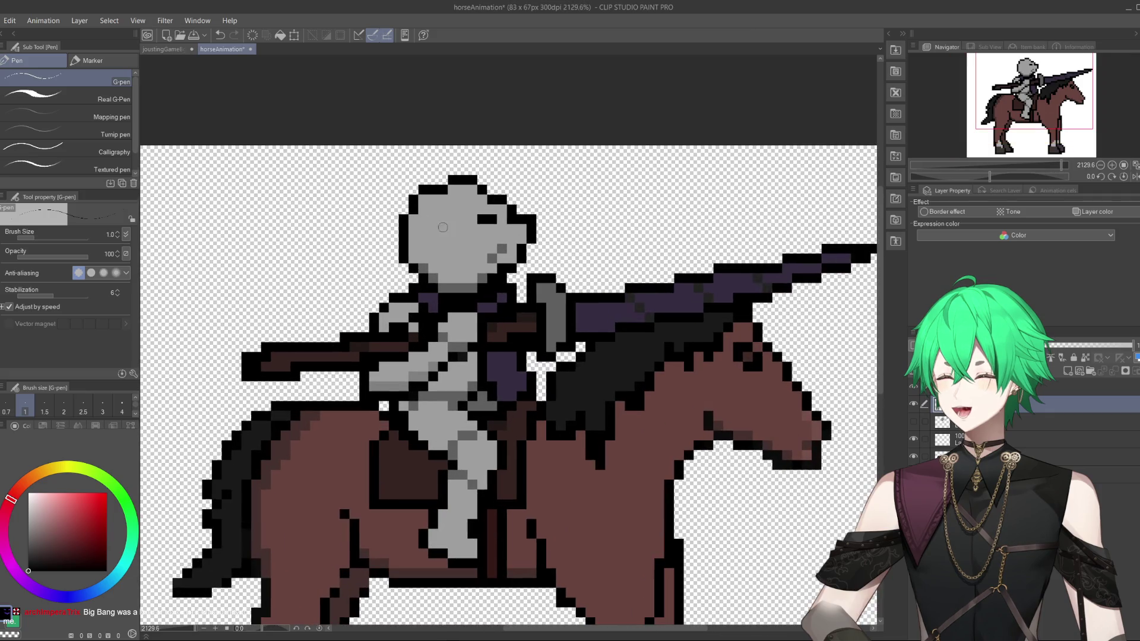
pyautogui.click(913, 387)
pyautogui.click(914, 387)
pyautogui.click(914, 387)
pyautogui.click(914, 387)
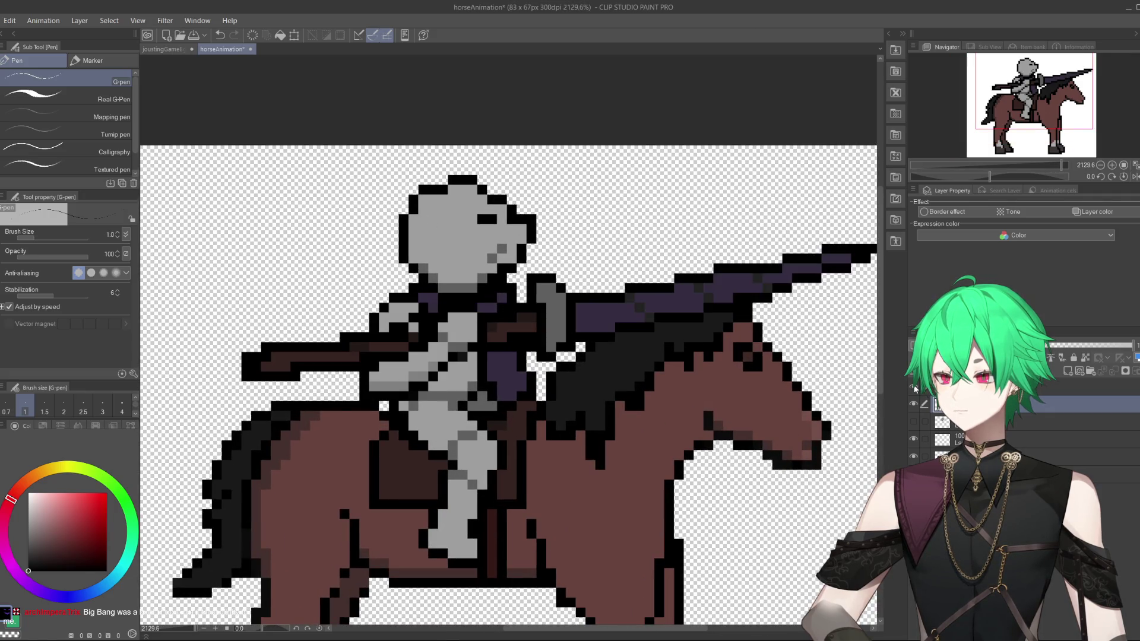
pyautogui.scroll(-4, 500, 244)
pyautogui.scroll(2, 500, 244)
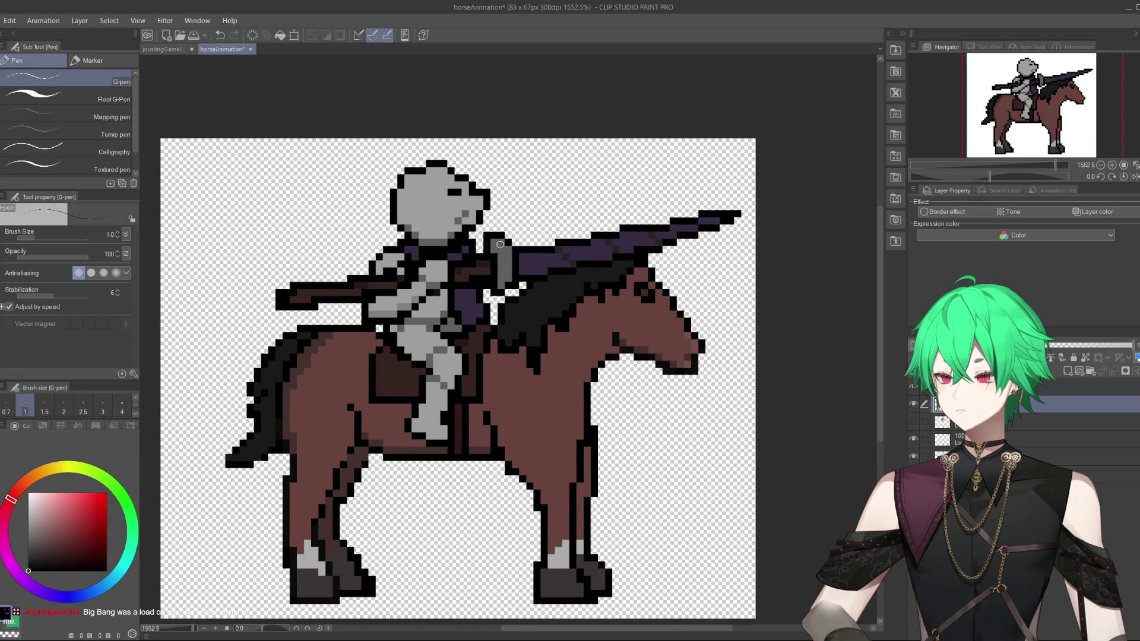
pyautogui.scroll(-1, 500, 244)
pyautogui.scroll(2, 542, 306)
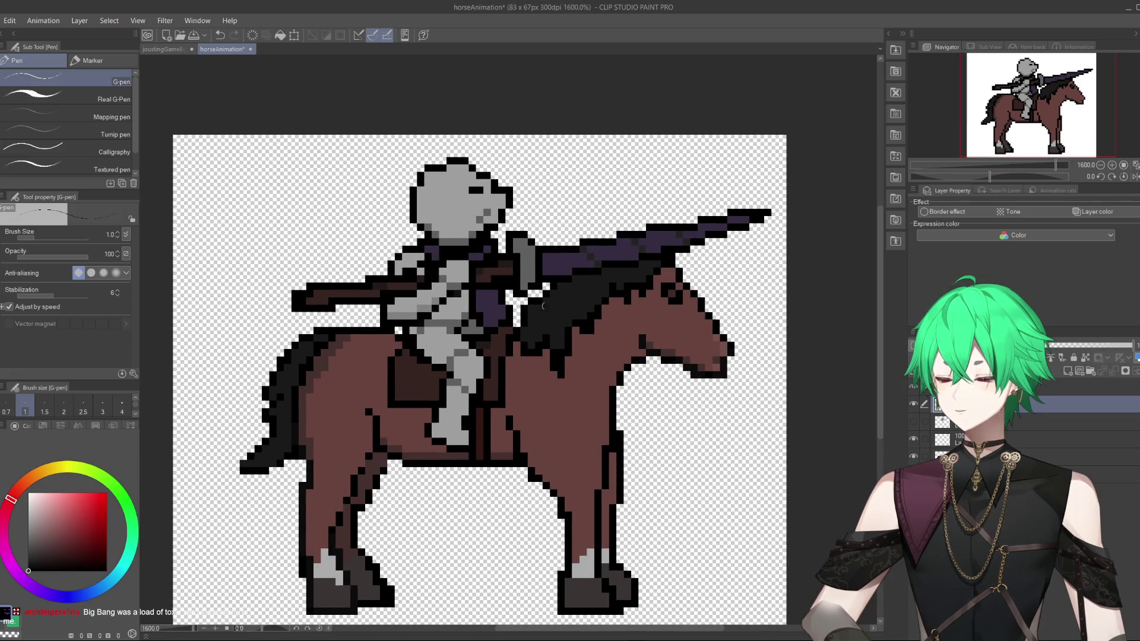
pyautogui.scroll(-1, 542, 306)
pyautogui.scroll(3, 542, 306)
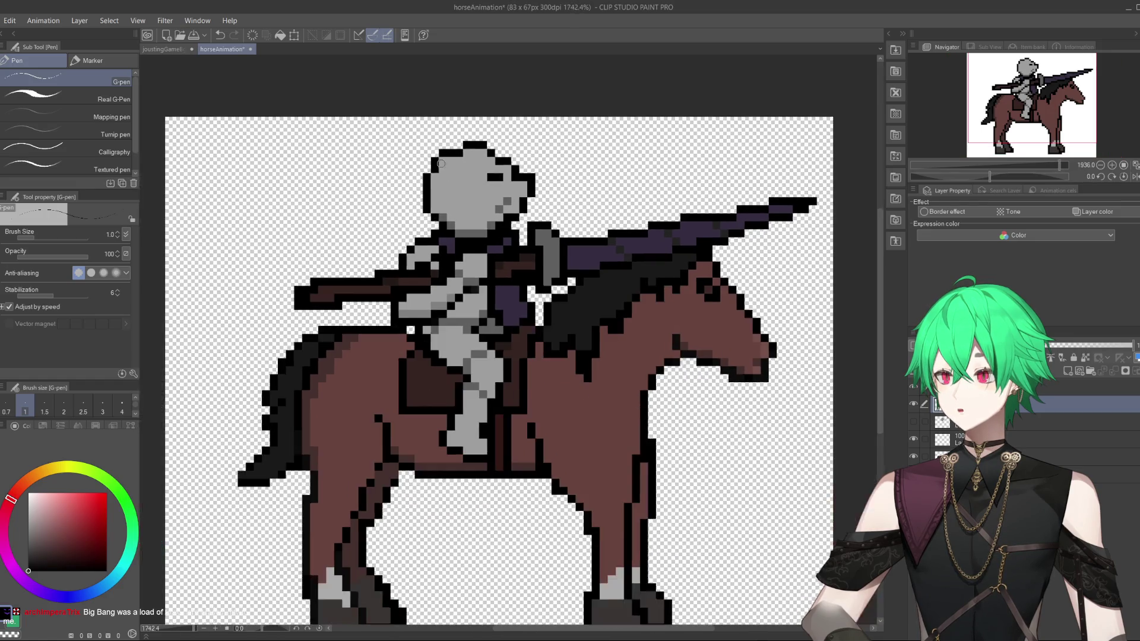
pyautogui.scroll(1, 441, 164)
pyautogui.scroll(-2, 475, 148)
pyautogui.scroll(2, 542, 129)
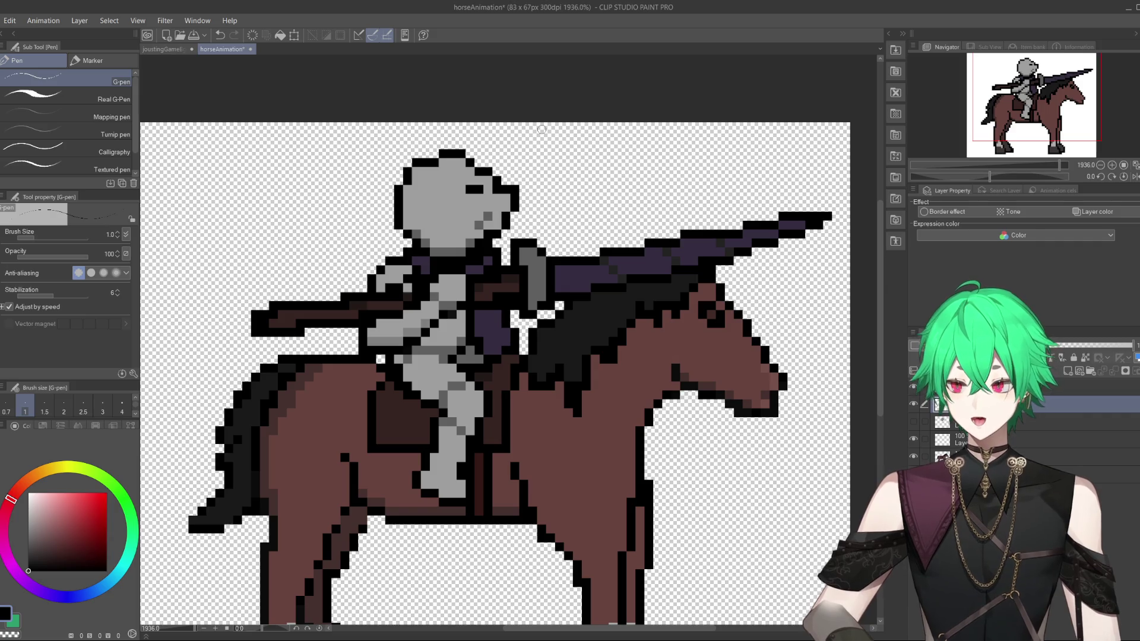
# Add a black pixel to the rider's torso, check the layers, and select the lance layer.
pyautogui.click(452, 313)
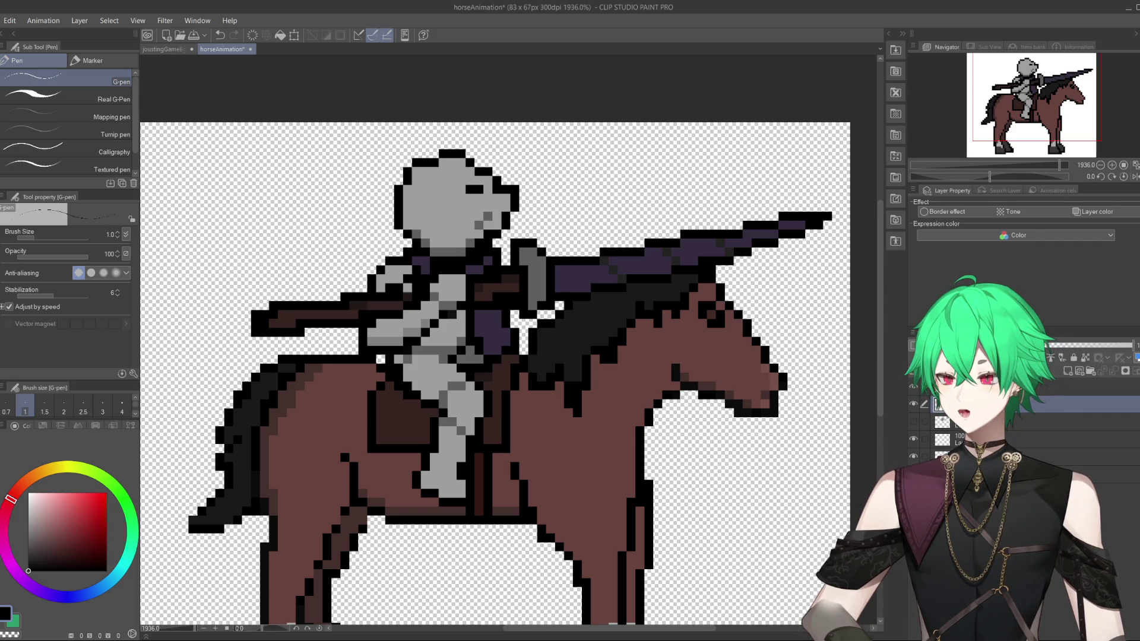
pyautogui.click(914, 406)
pyautogui.click(915, 406)
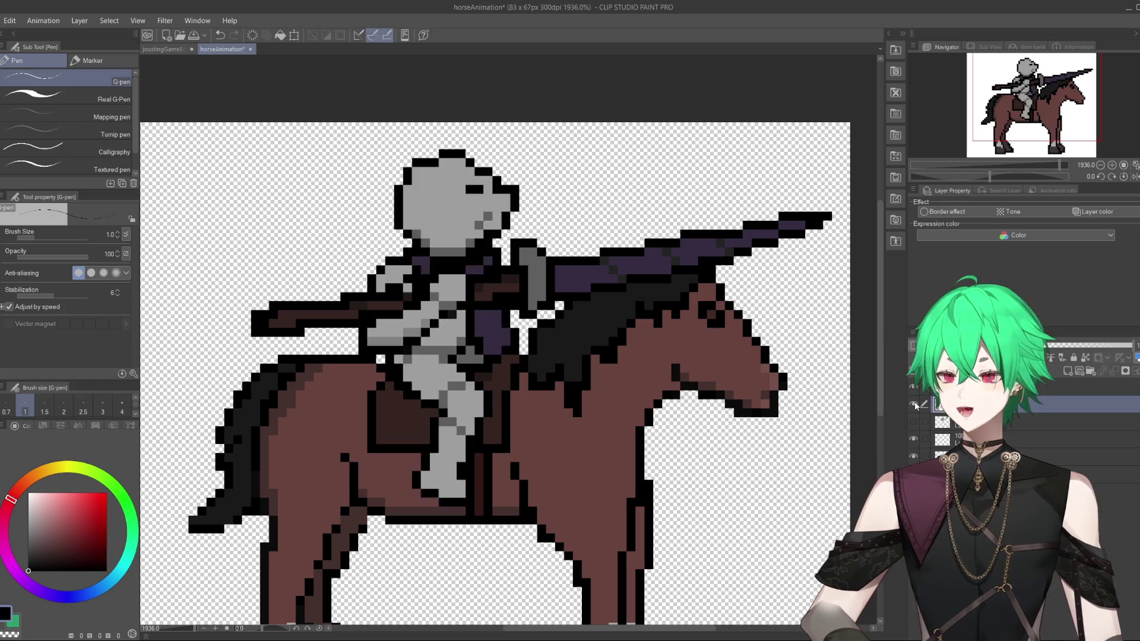
pyautogui.click(912, 388)
pyautogui.click(913, 387)
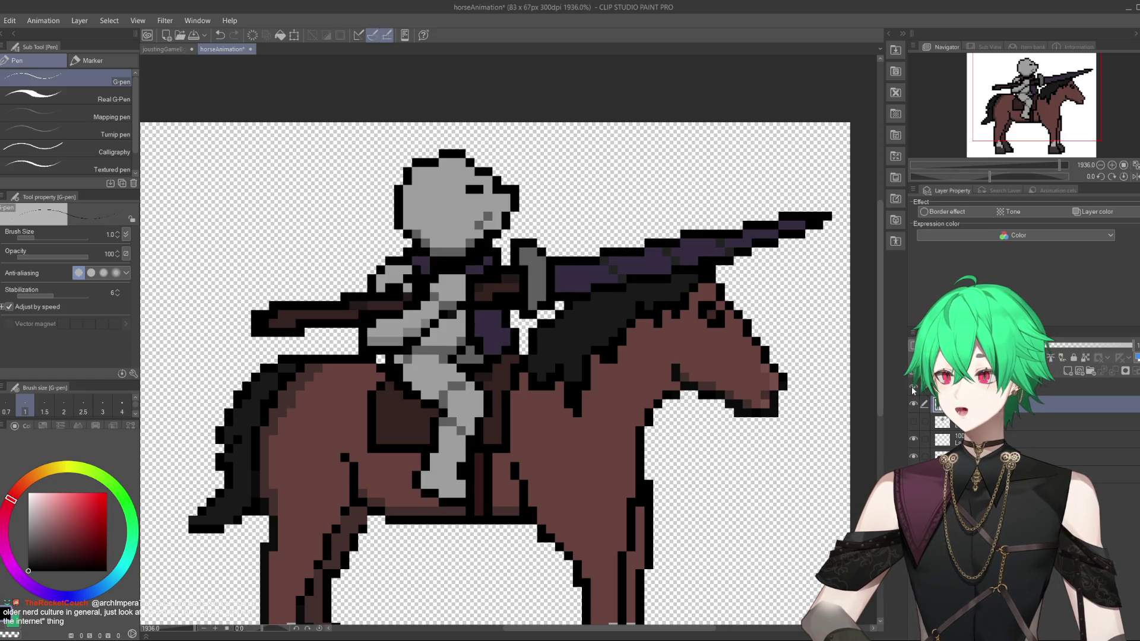
pyautogui.click(913, 388)
pyautogui.click(913, 389)
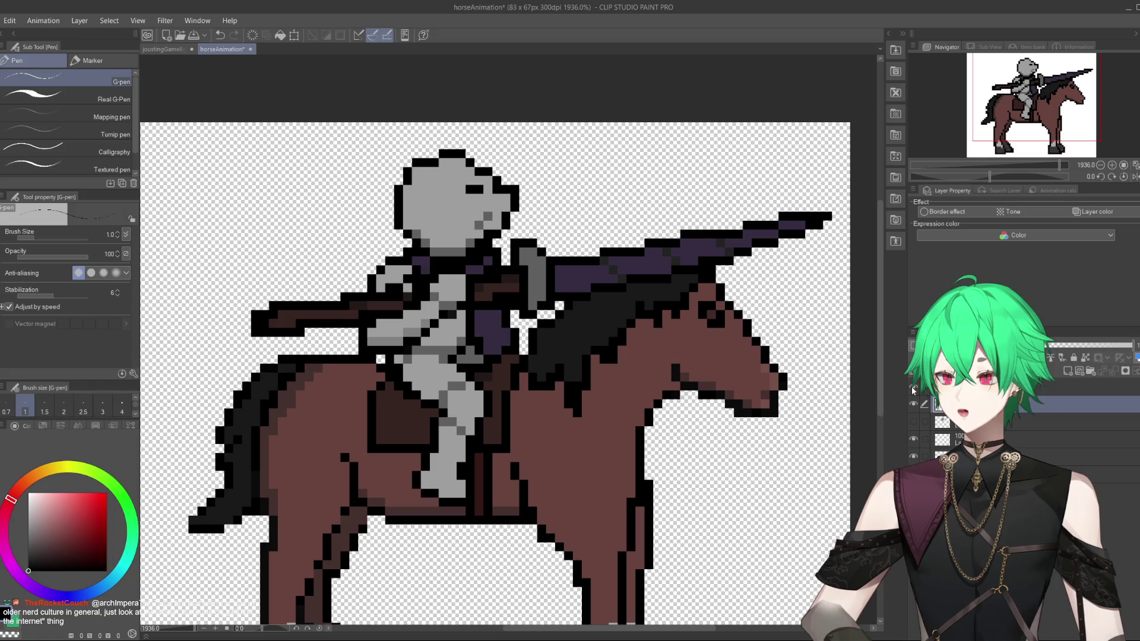
pyautogui.click(938, 387)
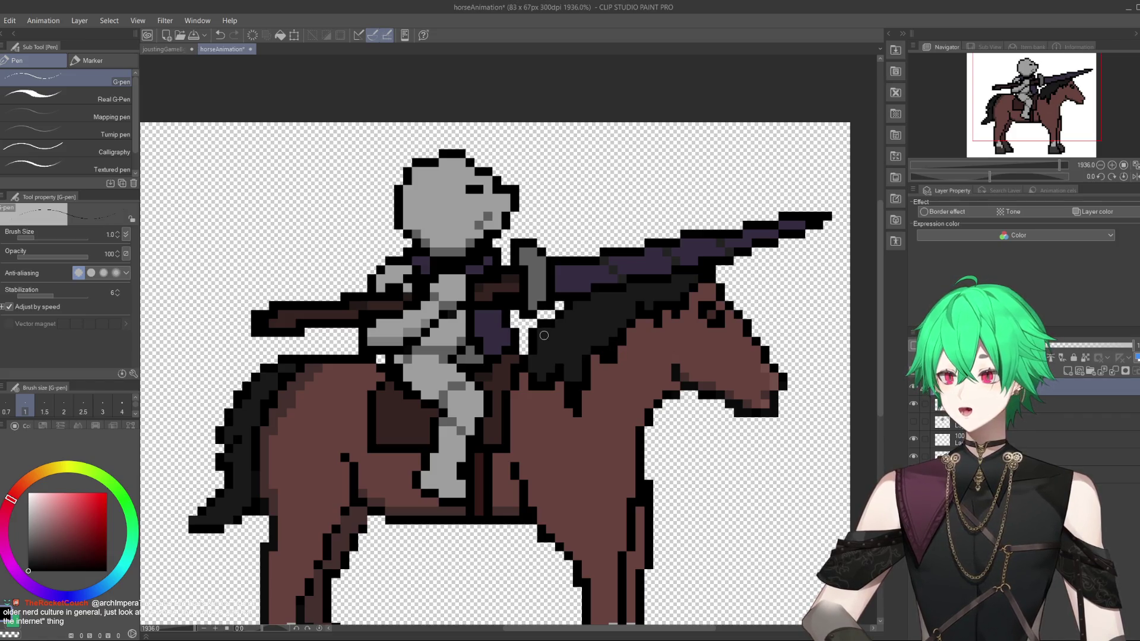
# Try several greys and settle on a lighter grey as the drawing colour.
pyautogui.keyDown('alt'); pyautogui.click(538, 285); pyautogui.keyUp('alt')
pyautogui.click(28, 549)
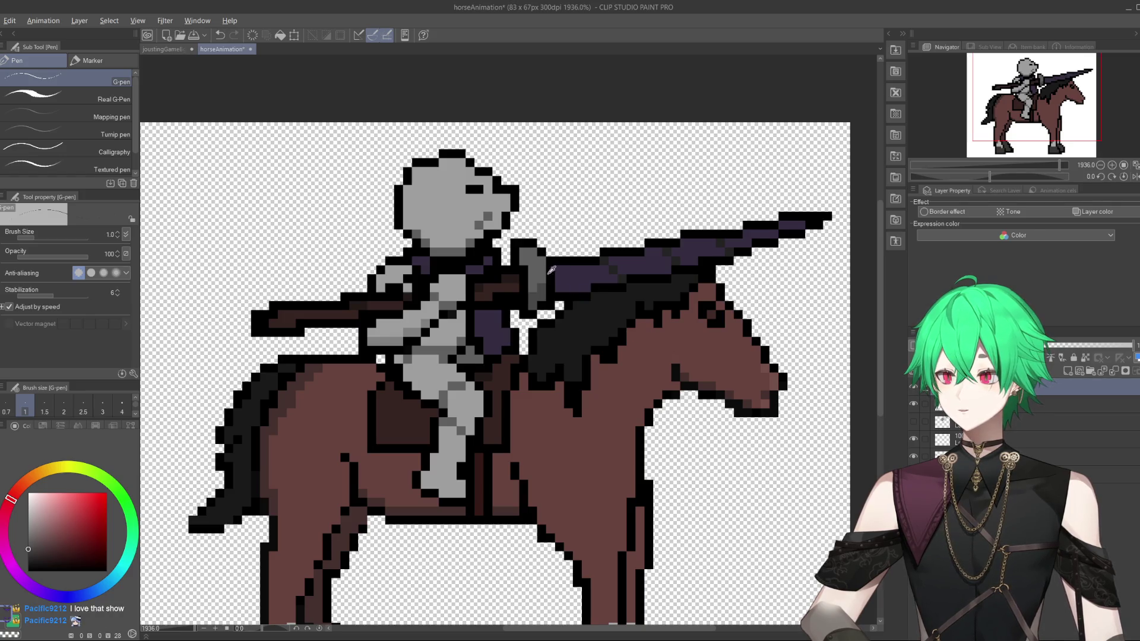
pyautogui.keyDown('alt'); pyautogui.click(532, 274); pyautogui.keyUp('alt')
pyautogui.moveTo(31, 534); pyautogui.dragTo(27, 532)
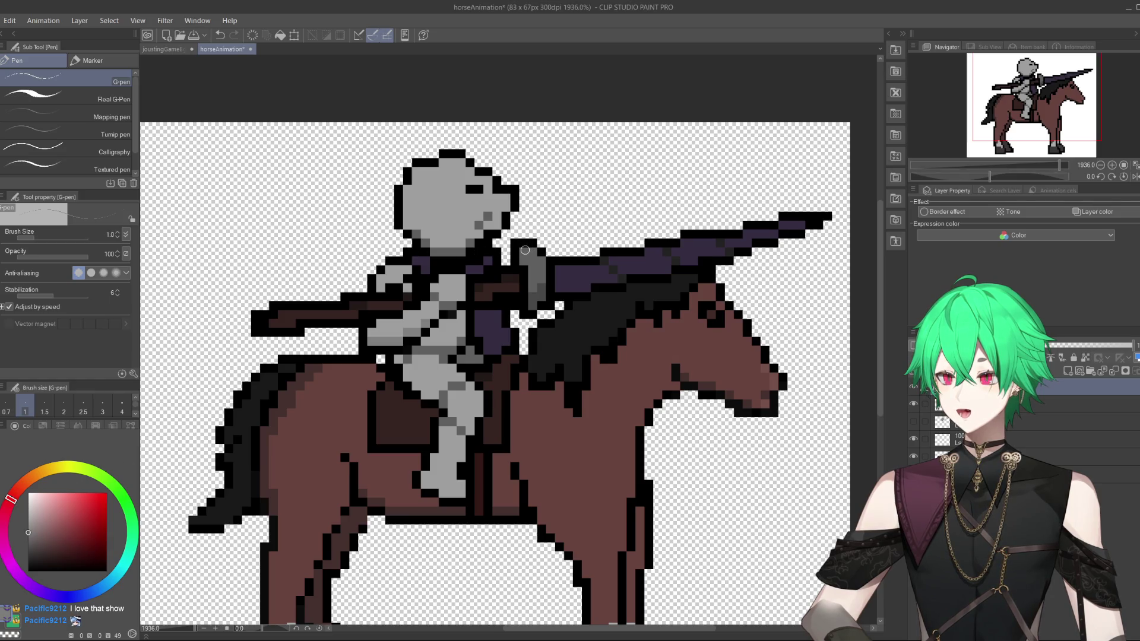
# Zoom in on the foot and make the rider layer active, briefly hiding it to check it.
pyautogui.scroll(-5, 811, 416)
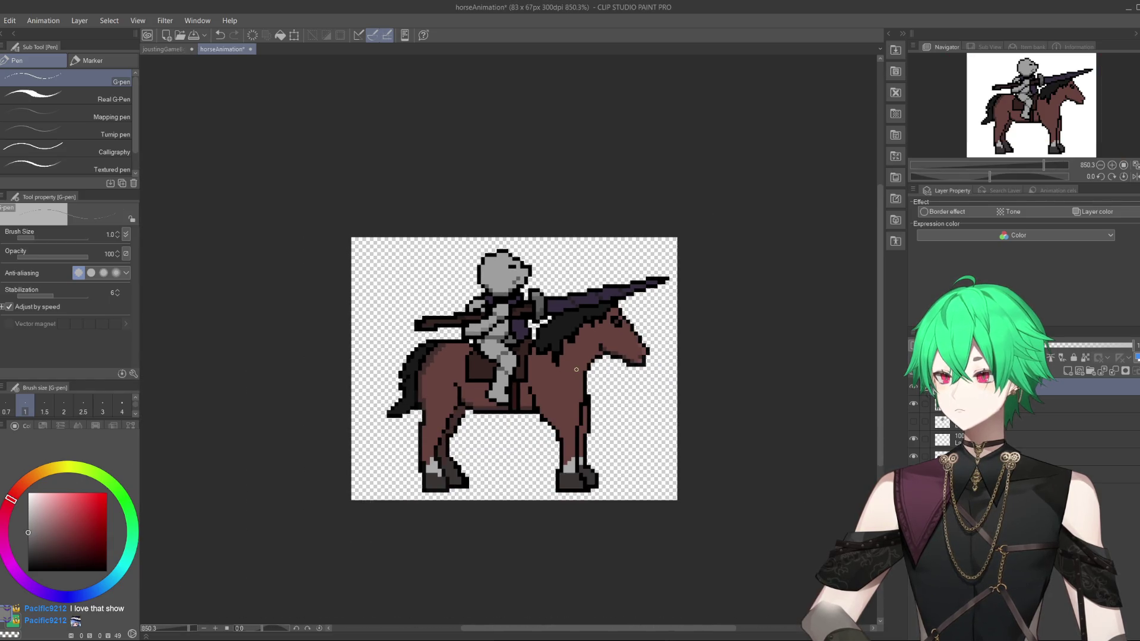
pyautogui.scroll(2, 530, 326)
pyautogui.scroll(-2, 530, 326)
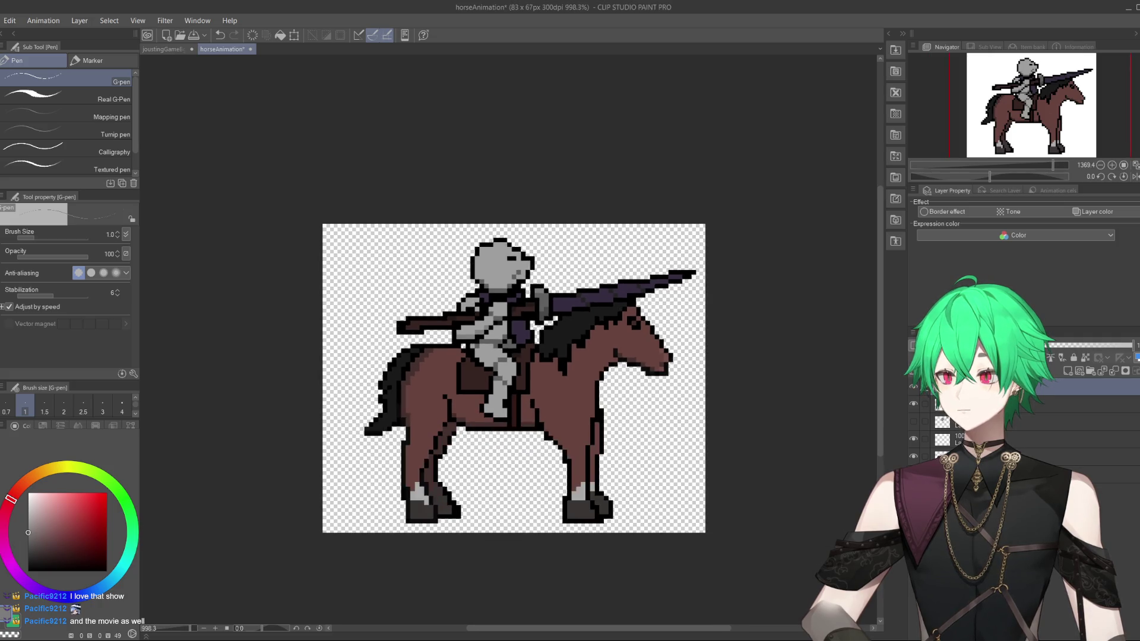
pyautogui.scroll(4, 530, 326)
pyautogui.scroll(1, 542, 386)
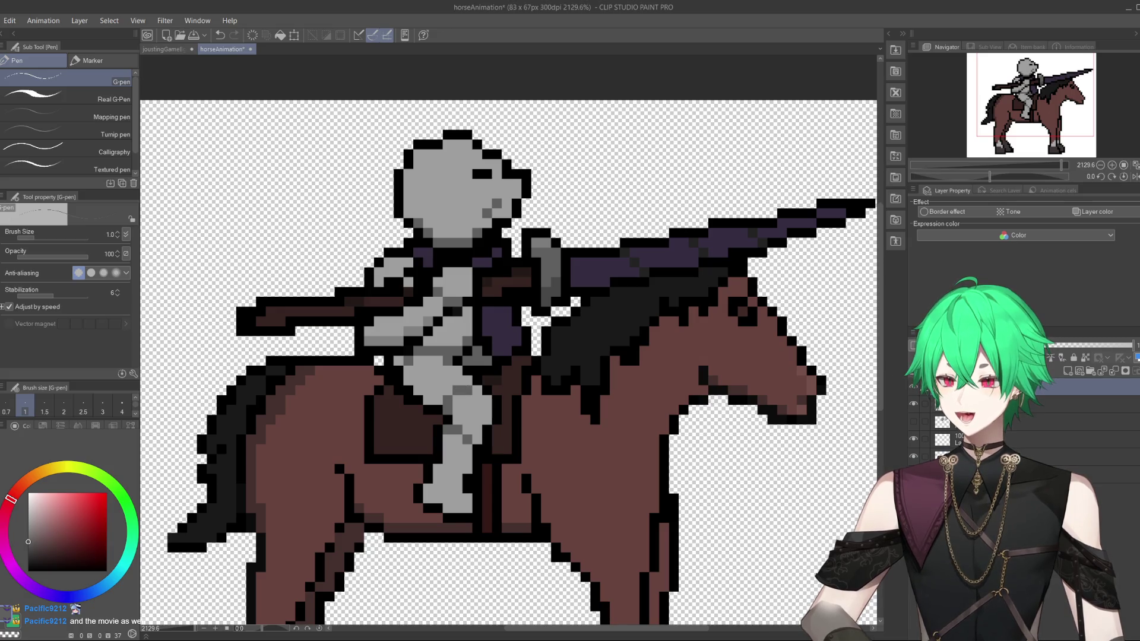
pyautogui.click(913, 406)
pyautogui.click(913, 404)
pyautogui.click(913, 404)
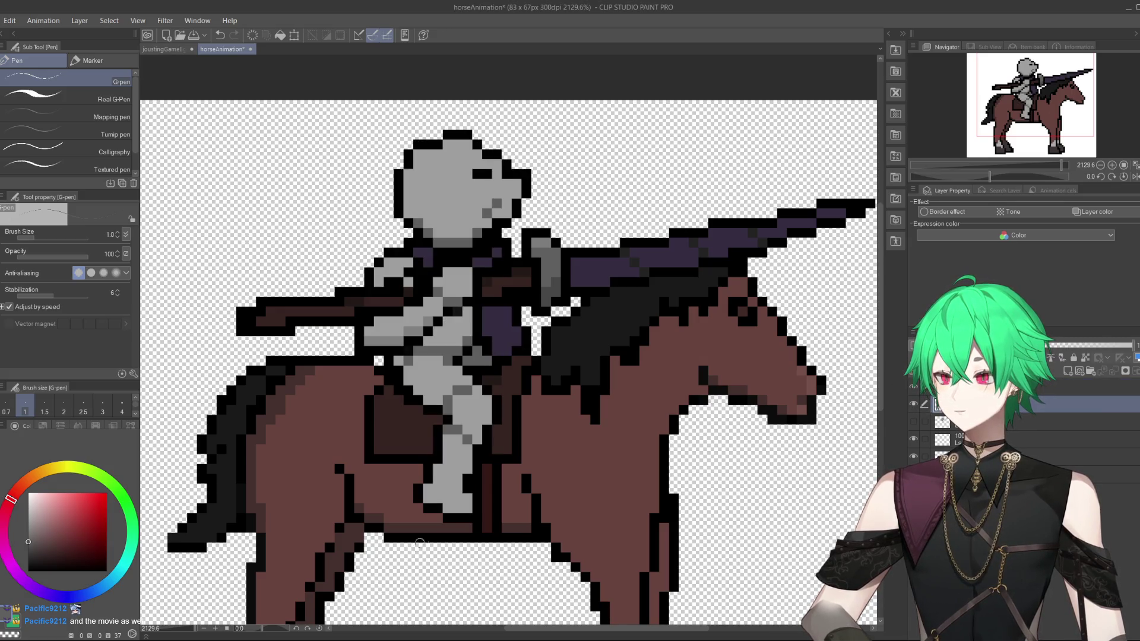
# Paint a dark grey strip under the rider's foot and touch up its edge pixels with the same grey.
pyautogui.click(430, 500)
pyautogui.moveTo(437, 503); pyautogui.dragTo(468, 508)
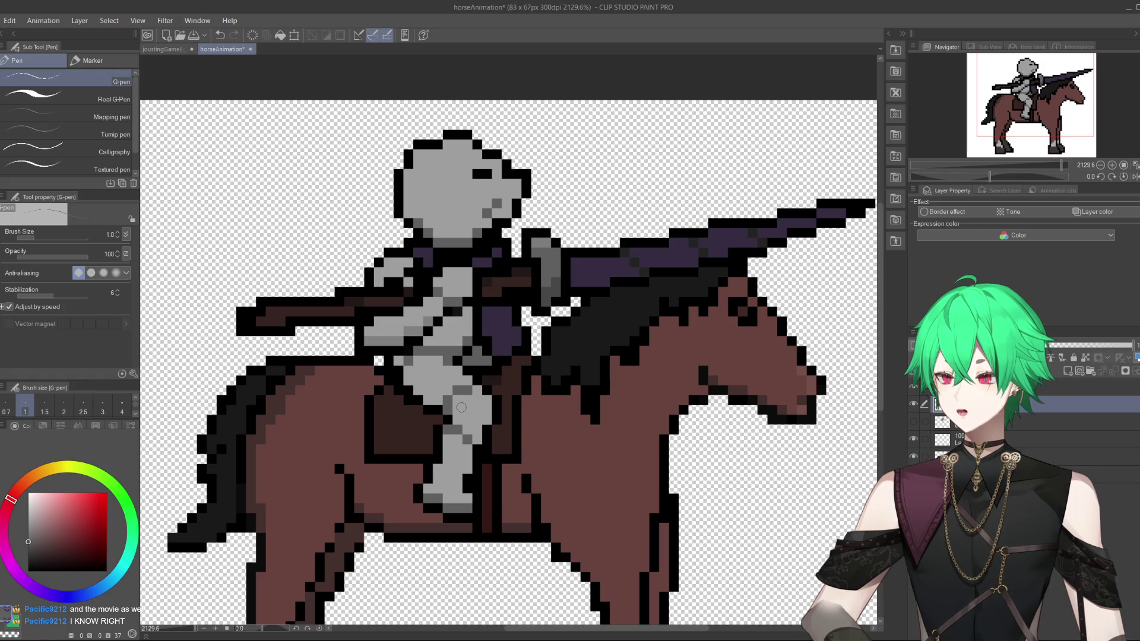
pyautogui.keyDown('alt'); pyautogui.click(463, 501); pyautogui.keyUp('alt')
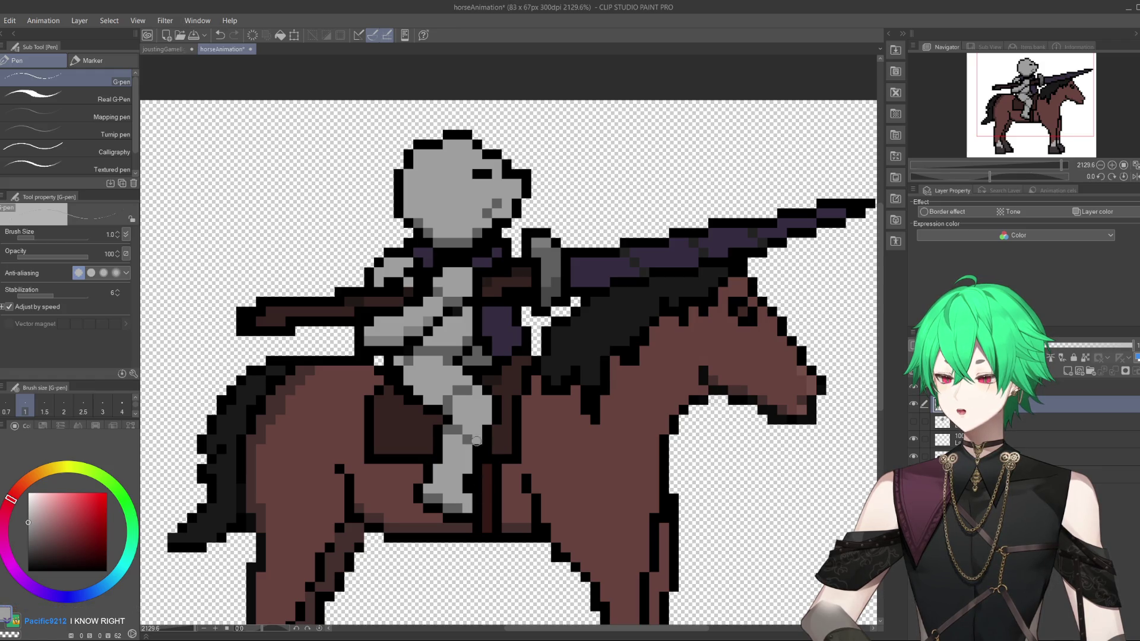
pyautogui.click(477, 501)
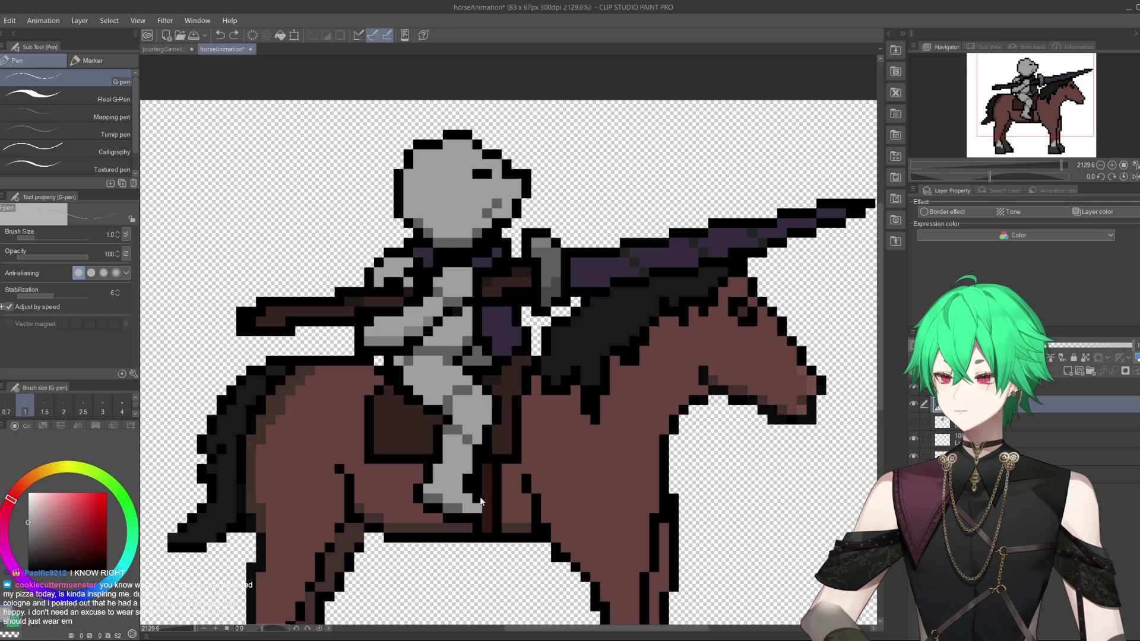
pyautogui.click(475, 516)
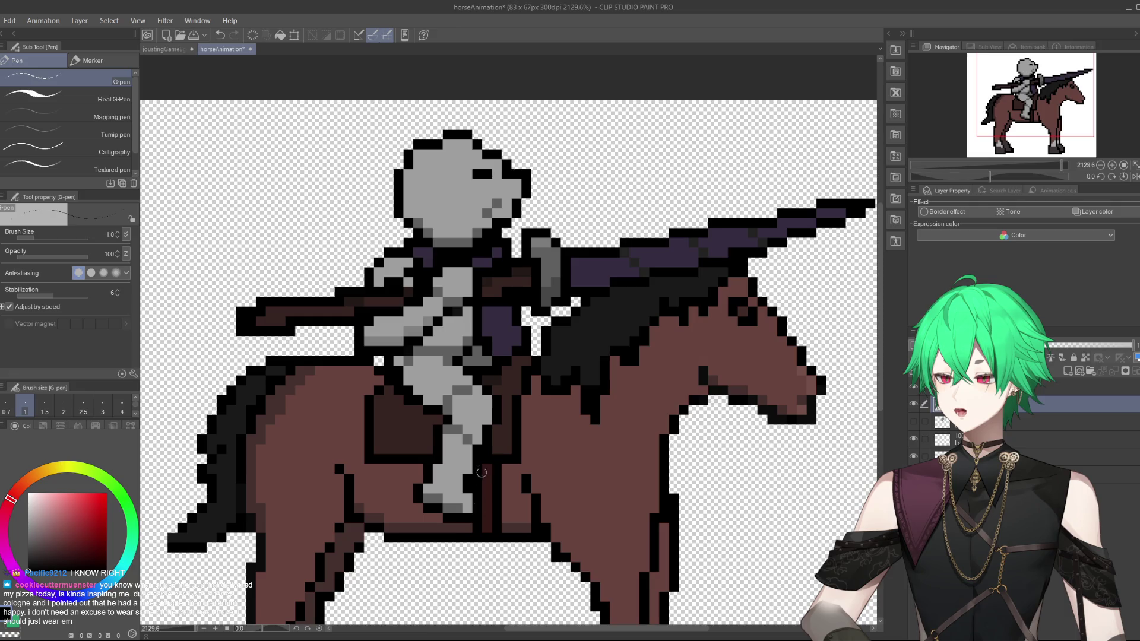
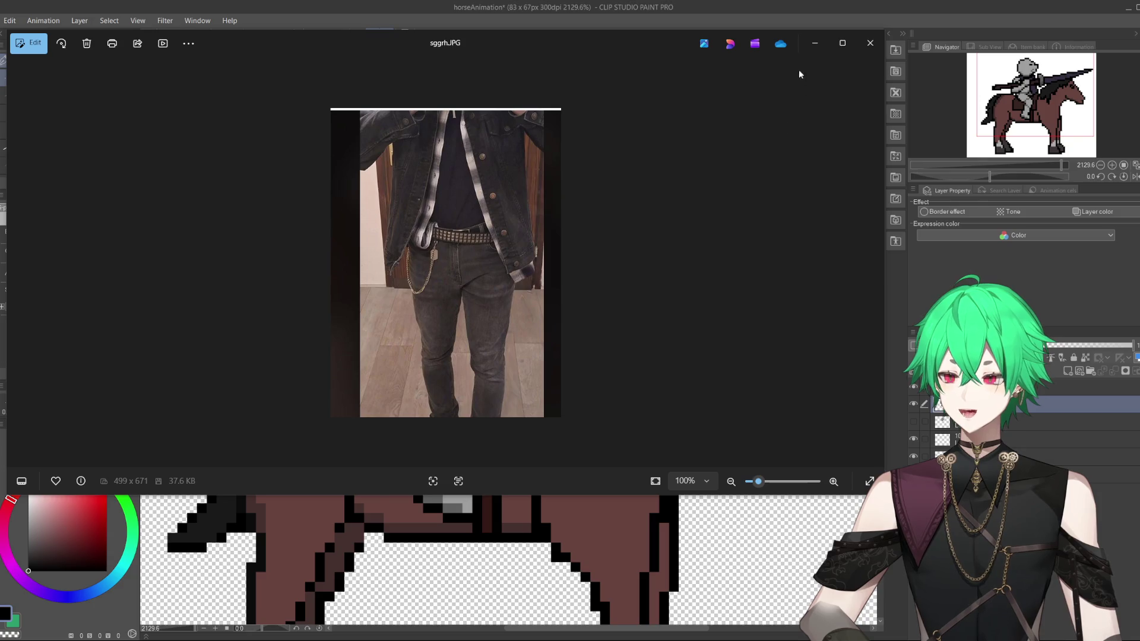
# Close the sggrh.JPG reference photo in Windows Photos to return to the horseAnimation canvas.
pyautogui.click(871, 42)
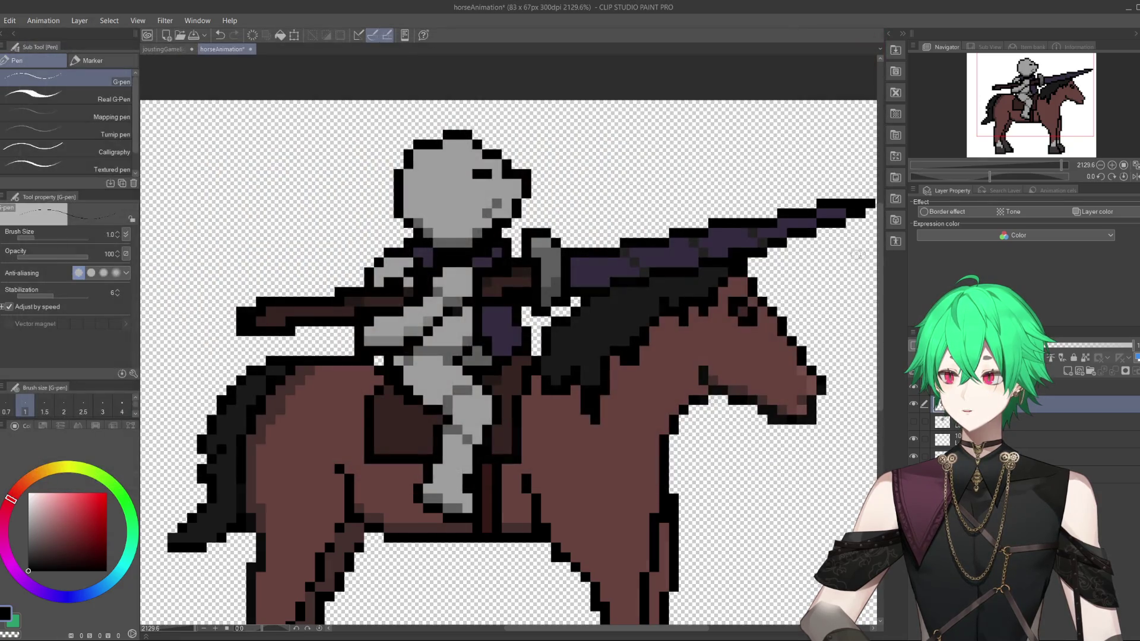